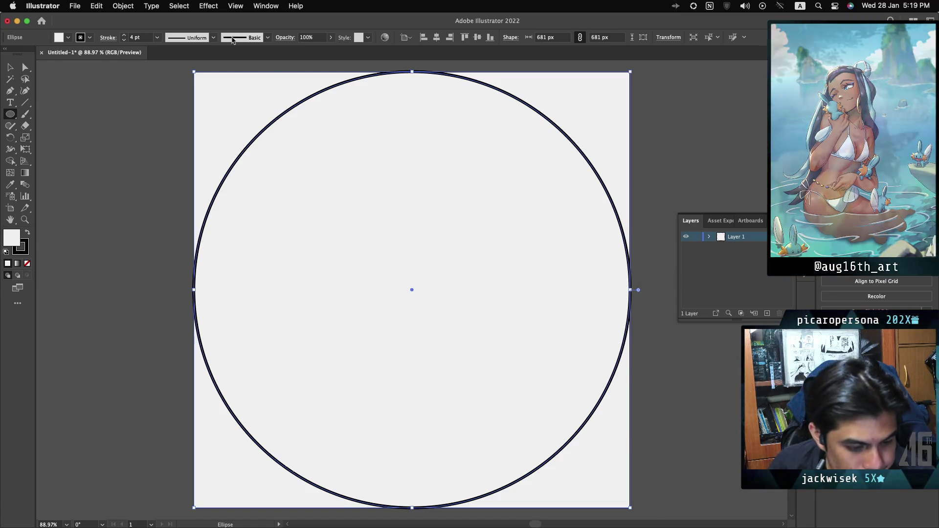
Raise the circle's stroke weight step by step from 4 pt to 16 pt
left_click(125, 36)
left_click(125, 35)
left_click(125, 35)
left_click(124, 36)
left_click(124, 35)
left_click(125, 36)
left_click(125, 35)
left_click(125, 36)
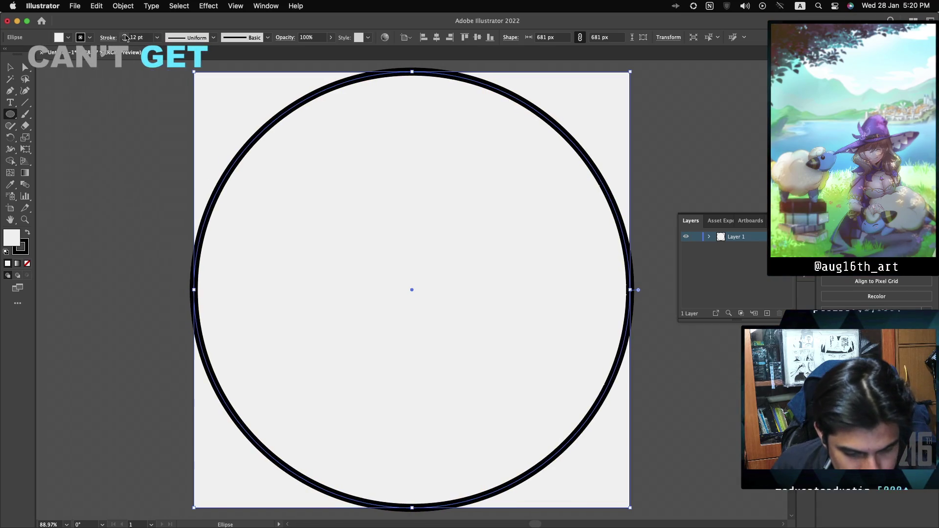
left_click(125, 36)
left_click(125, 36)
left_click(125, 35)
left_click(125, 35)
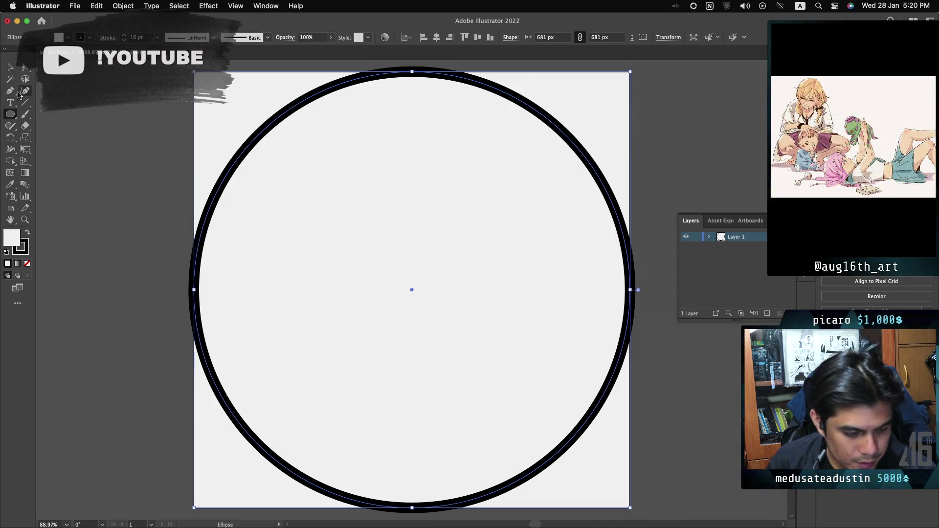
With the Selection tool, open the Character panel, deselect the circle, then select it again
left_click(10, 67)
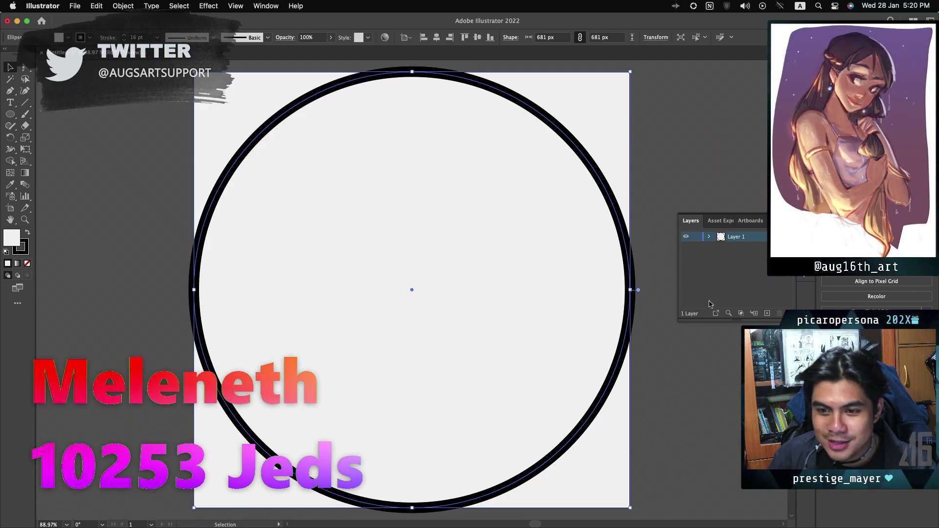
key("super+t")
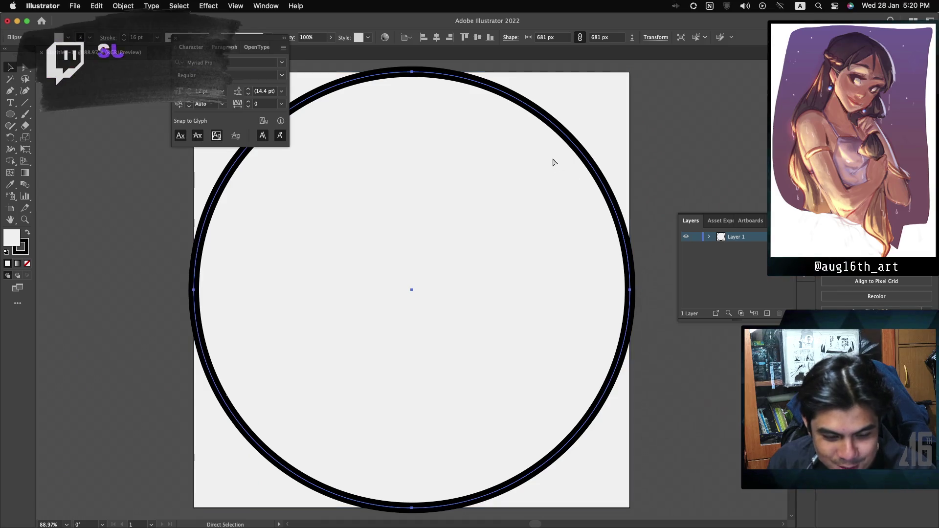
left_click(688, 124)
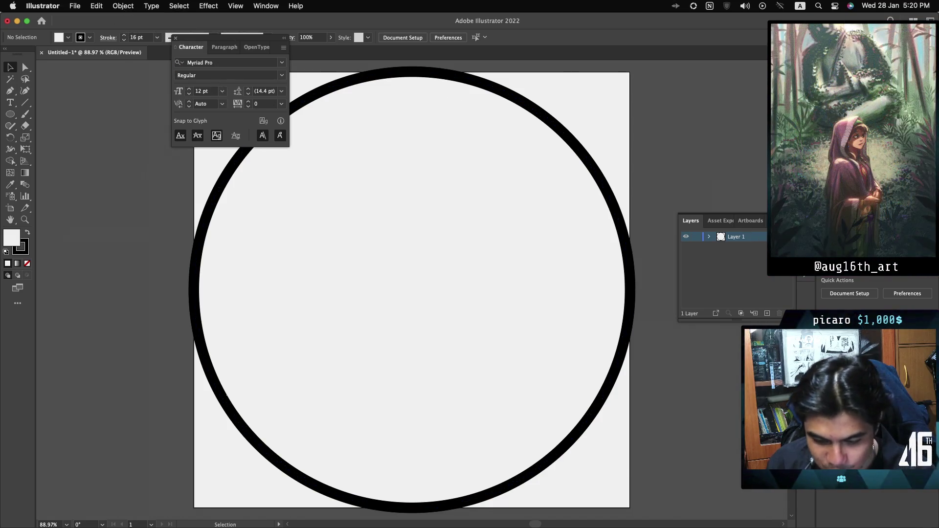
key("super+a")
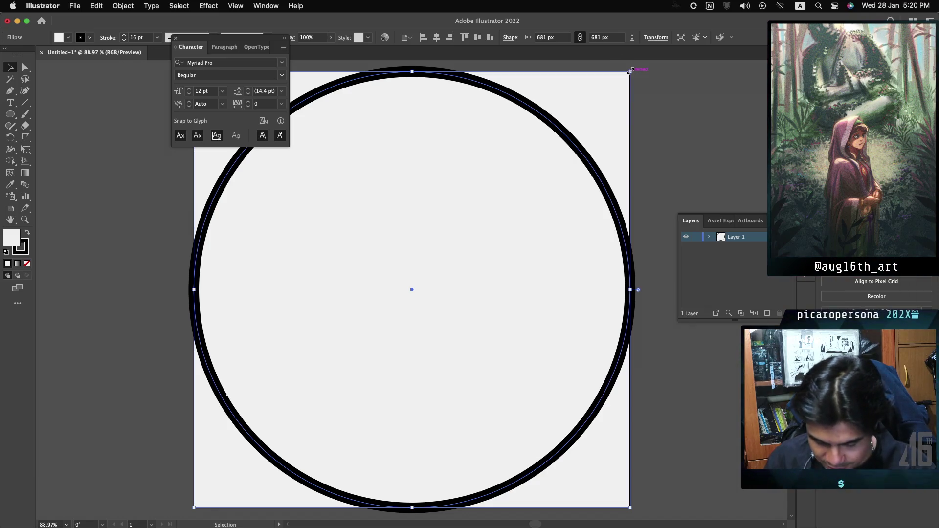
Drag the circle's corner handle inward until it measures 661 × 661 px
mouse_move(630, 71)
left_mouse_down()
mouse_move(619, 87)
mouse_move(631, 77)
left_mouse_up()
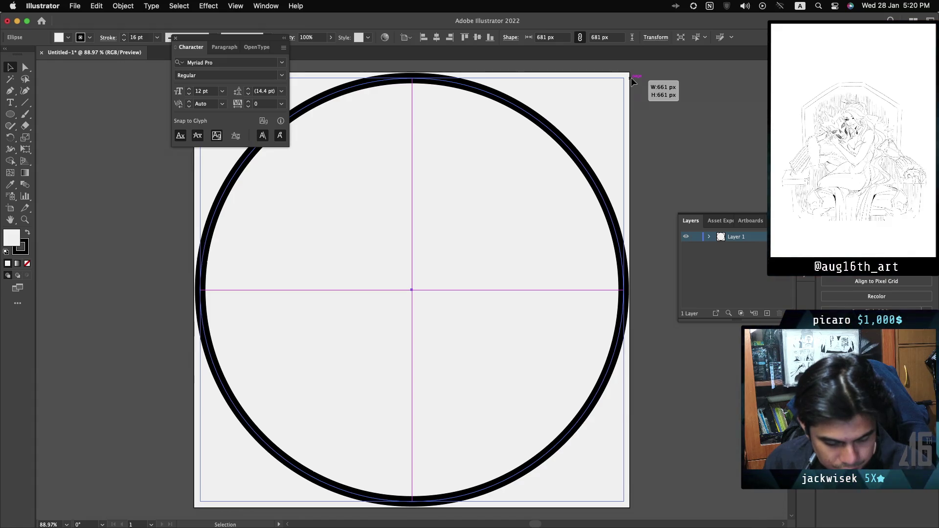
left_click_drag(632, 78, 631, 77)
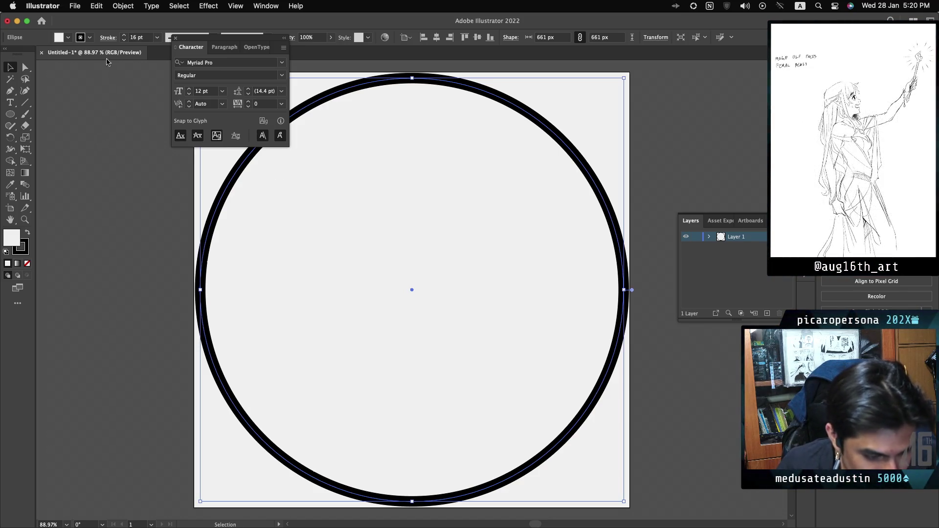
left_click(85, 39)
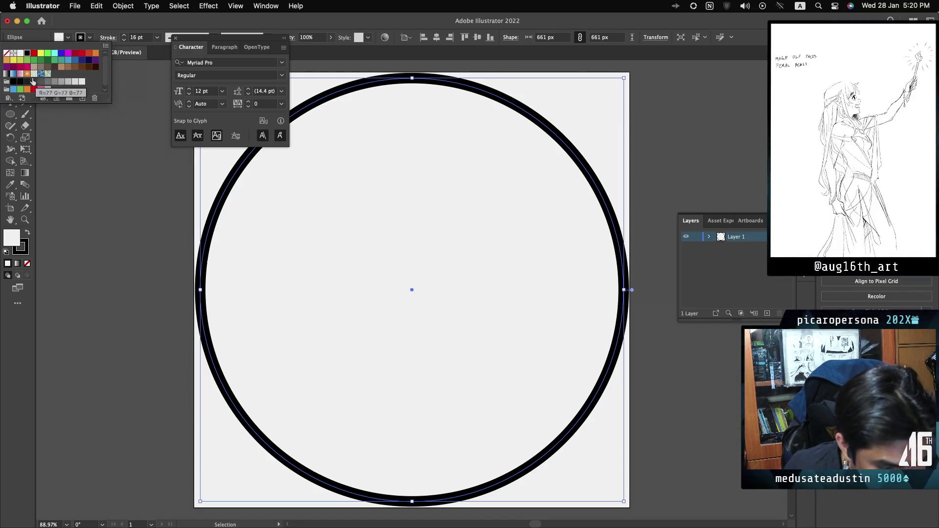
Apply the White, Black gradient swatch to the stroke and bring up the Gradient panel
left_click(7, 75)
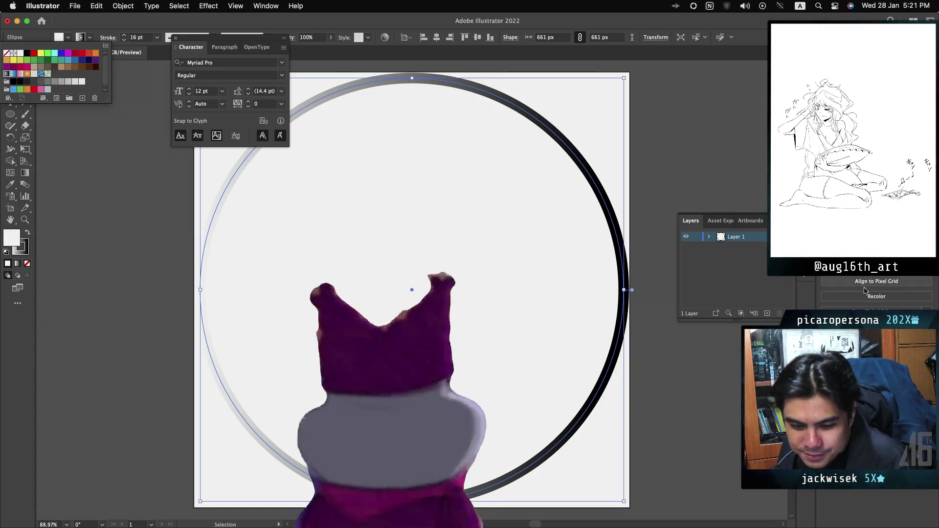
key("Escape")
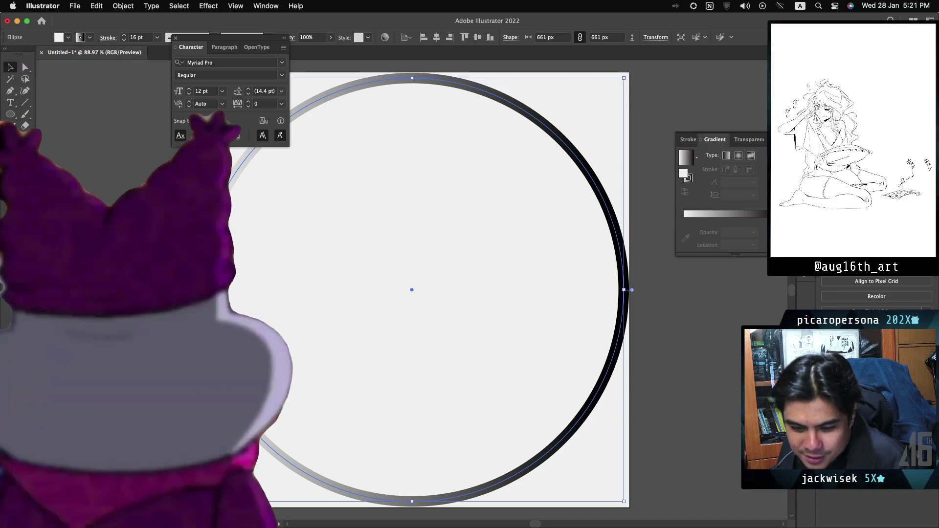
key("super+F9")
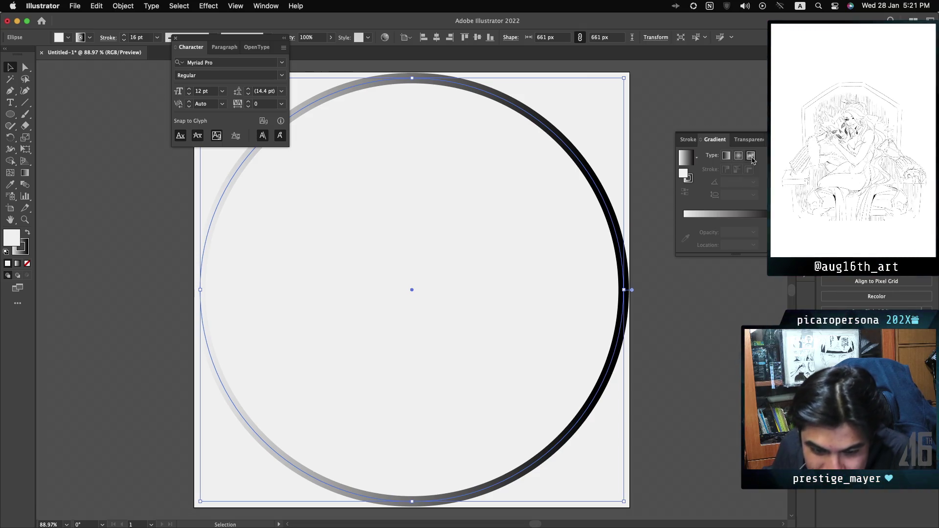
Try radial, linear and freeform gradients on the fill, then undo back to plain grey
left_click(738, 155)
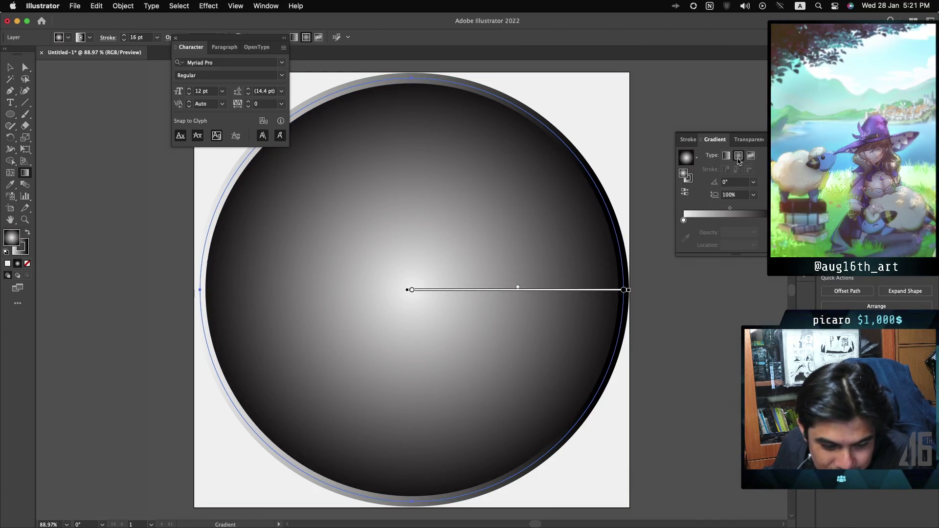
left_click(728, 156)
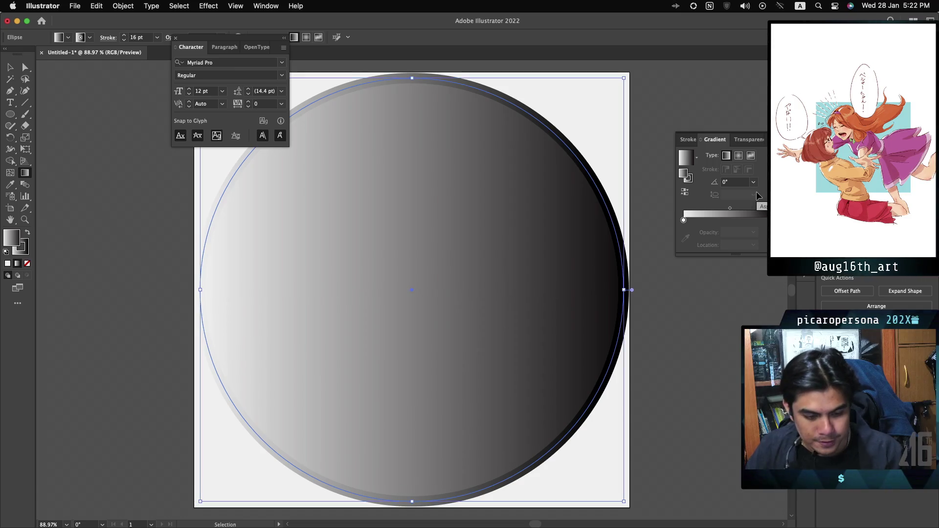
left_click(750, 155)
key("ctrl+z")
key("ctrl+z")
key("ctrl+z")
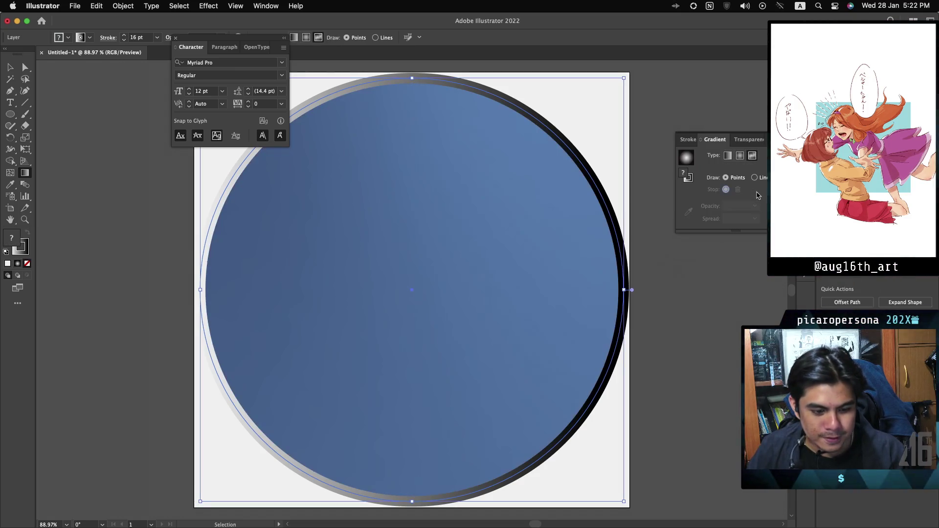
key("g")
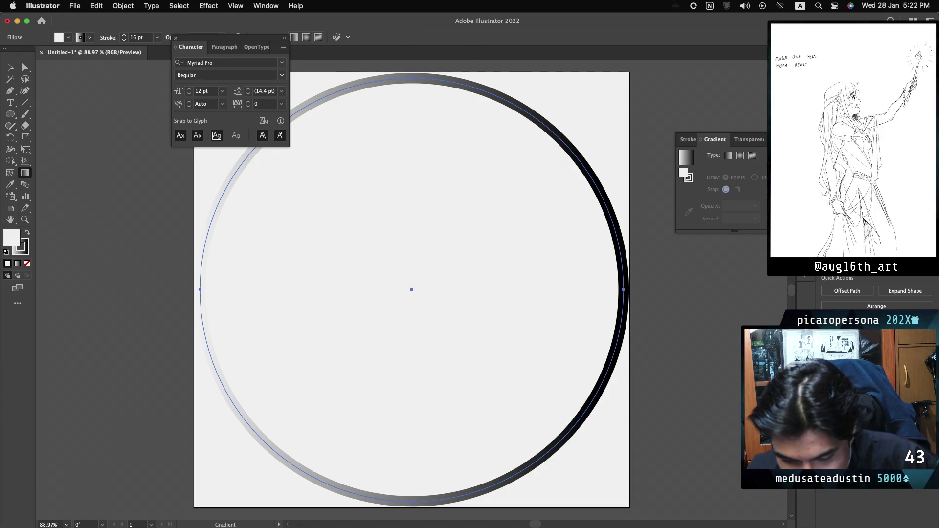
Cycle the dock through the Artboards, Asset Export and Layers panels
left_click(802, 221)
left_click(719, 220)
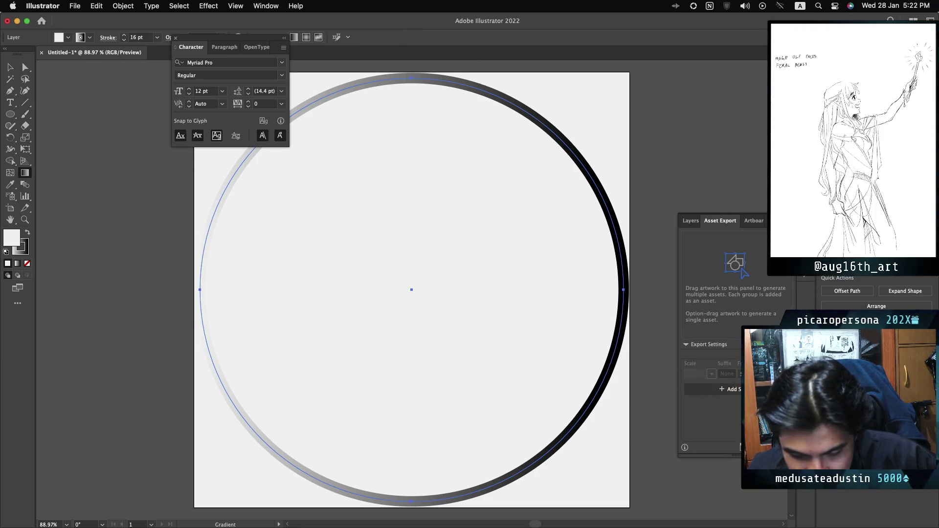
left_click(690, 221)
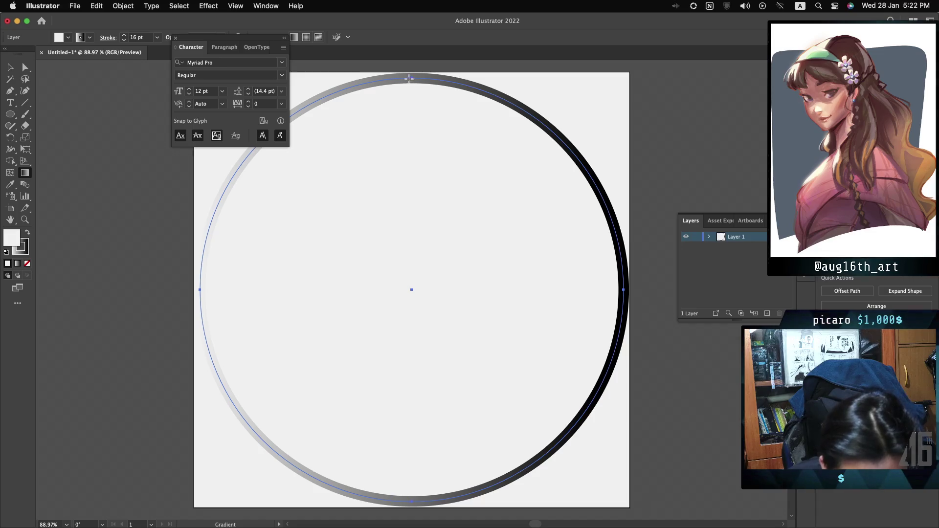
Switch to the Selection tool, then to the Direct Selection tool
left_click(11, 69)
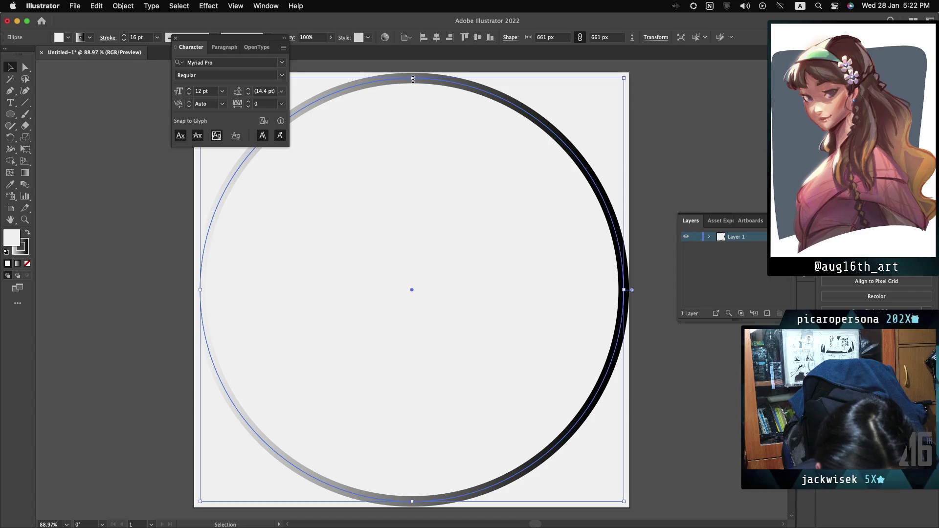
left_click(22, 68)
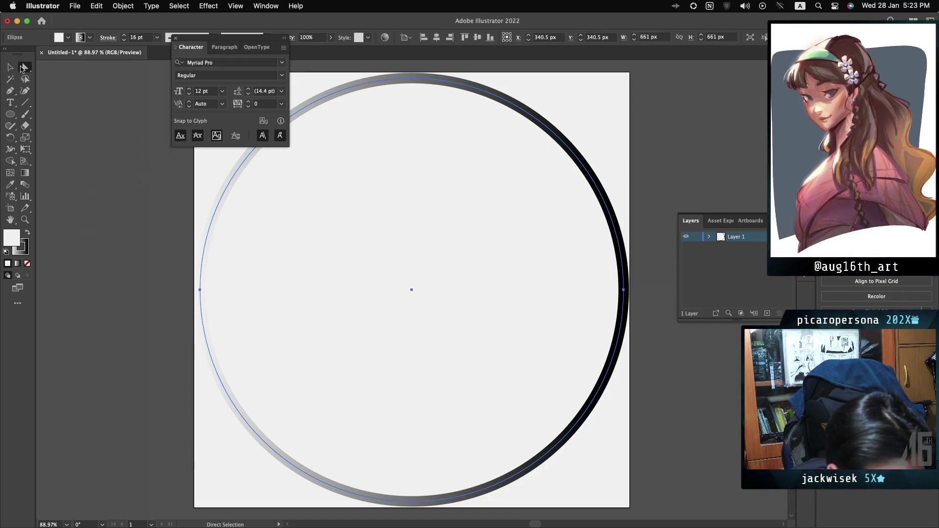
Select the circle's top anchor point and target its stroke in the Gradient panel
left_click(412, 79)
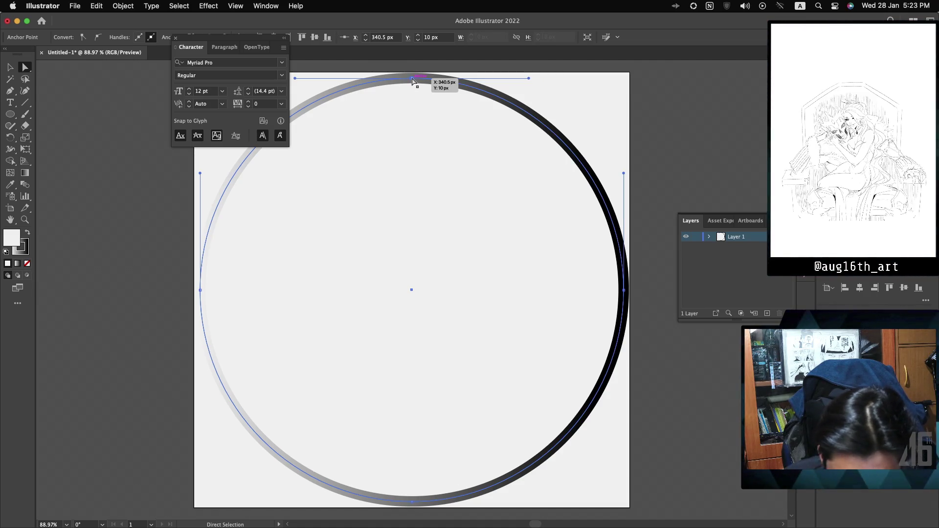
key("ctrl+F9")
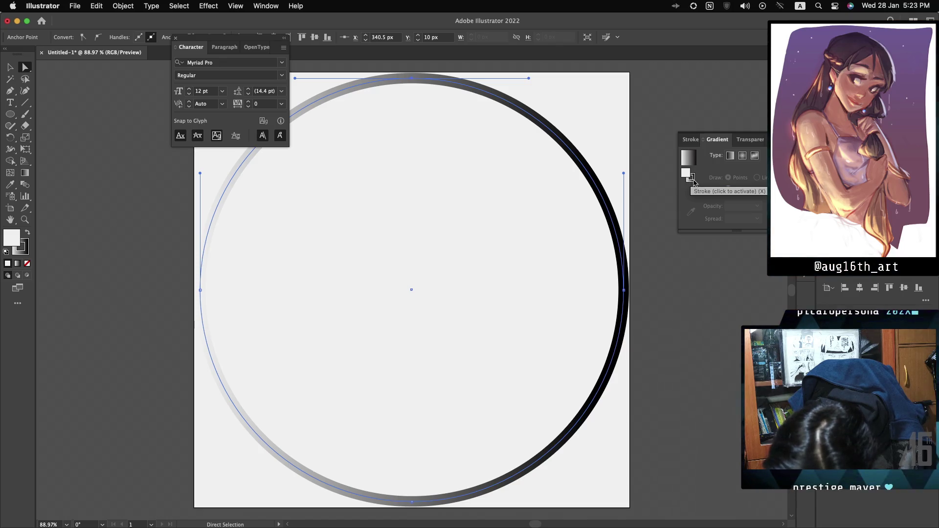
left_click(694, 181)
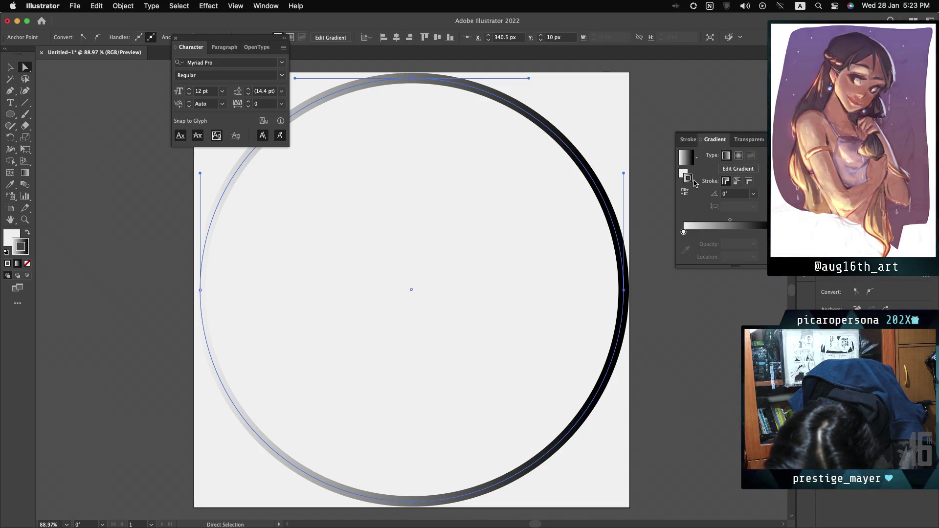
Run the gradient along the stroke, reversing until black sits top-right, then reselect the ring
left_click(736, 182)
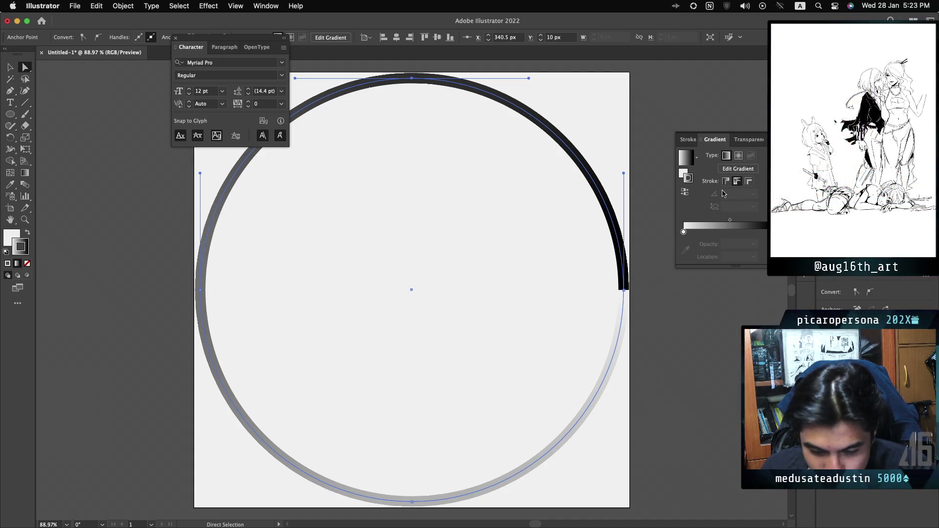
left_click(686, 196)
left_click(686, 196)
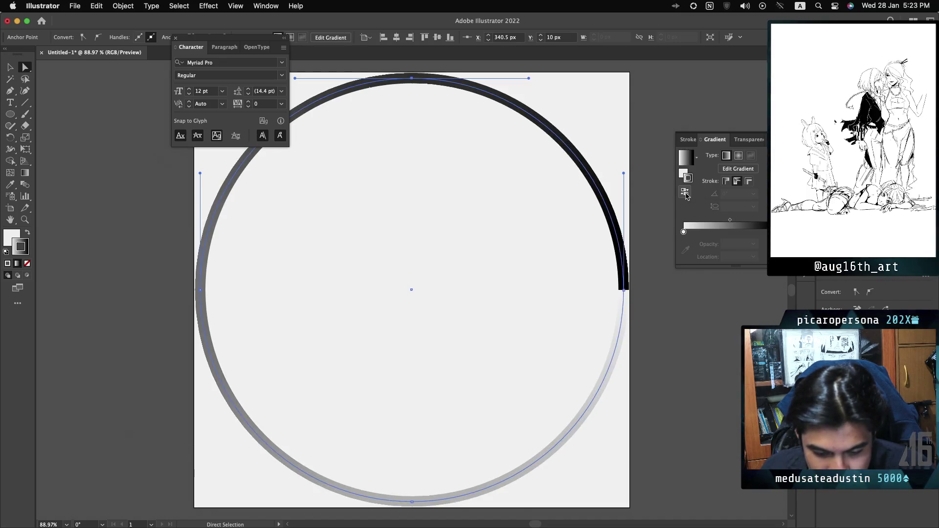
left_click(685, 195)
left_click(685, 196)
left_click(686, 196)
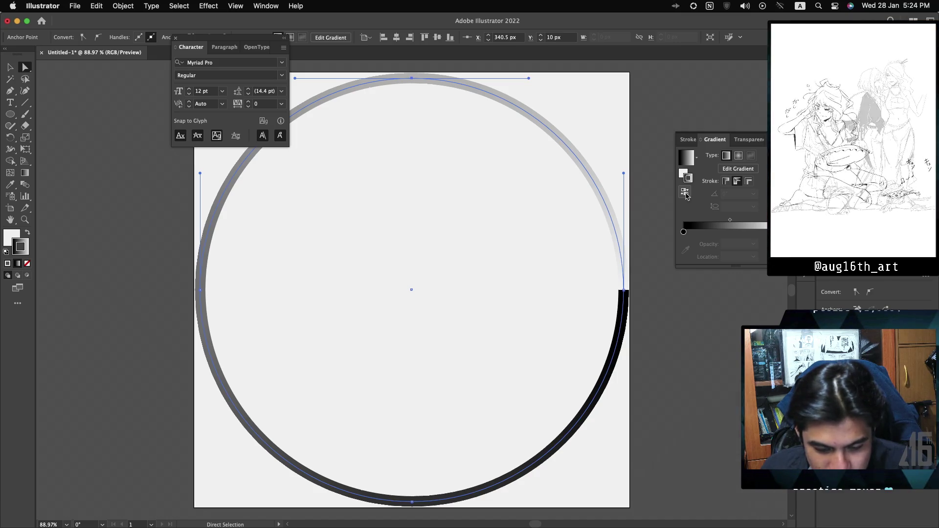
left_click(685, 196)
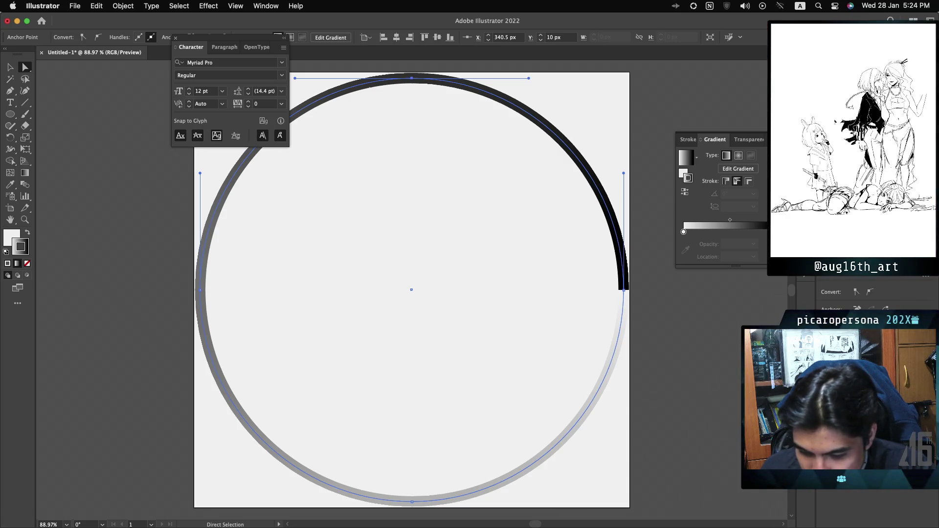
key("F7")
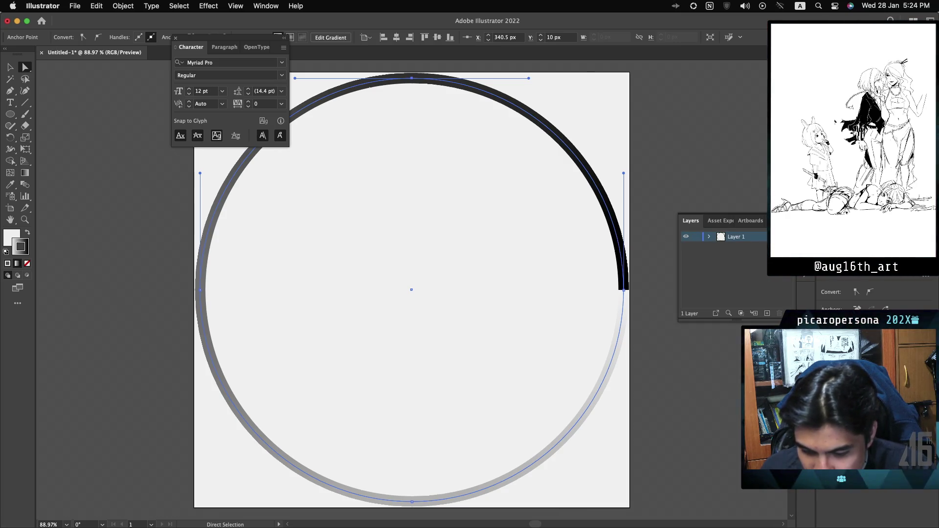
key("super+a")
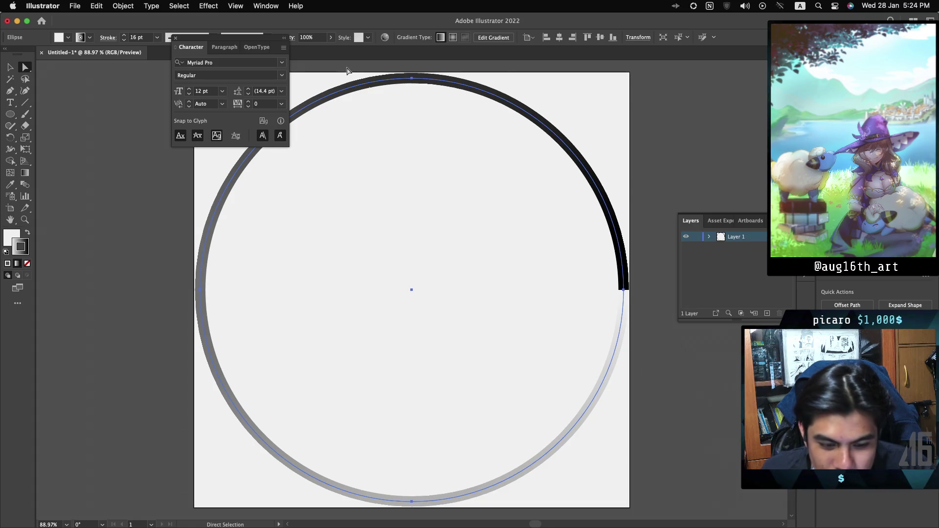
Rotate the ring 90° using the Transform panel's preset angle list
left_click(637, 38)
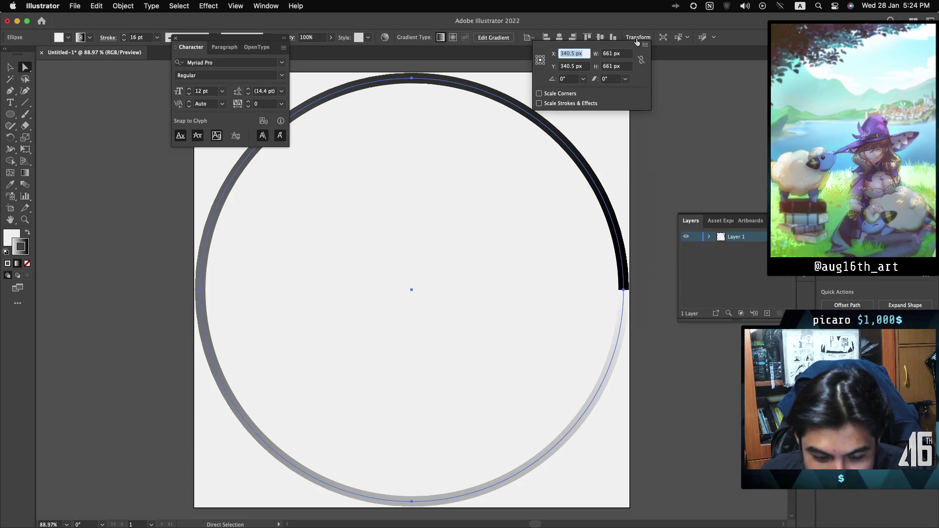
left_click(563, 80)
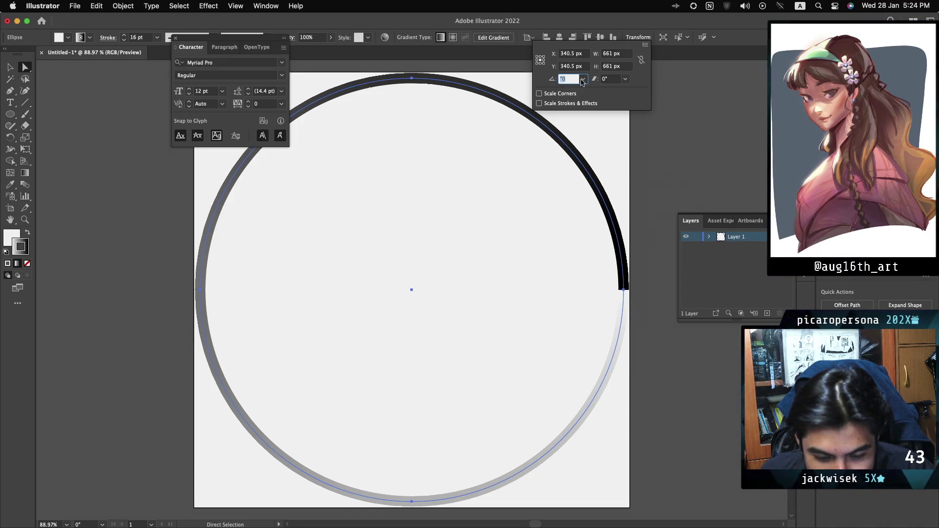
left_click(583, 79)
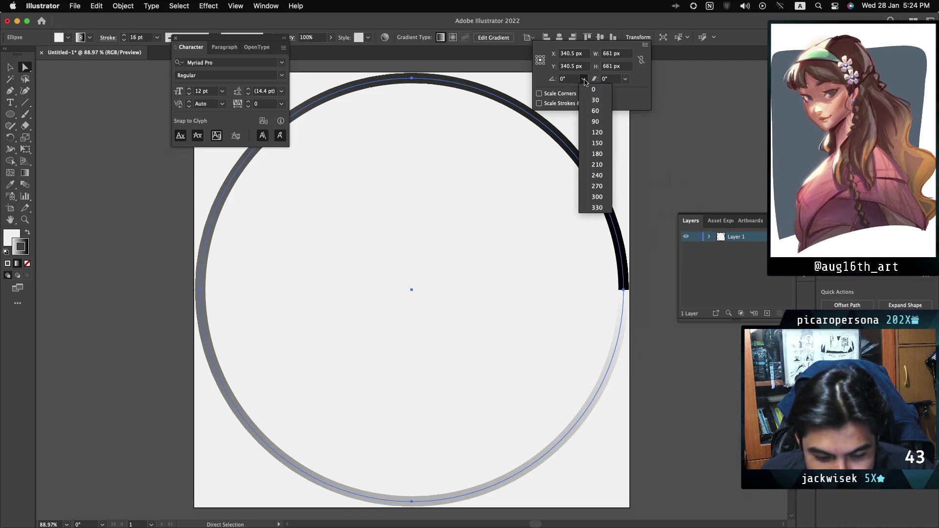
left_click(596, 121)
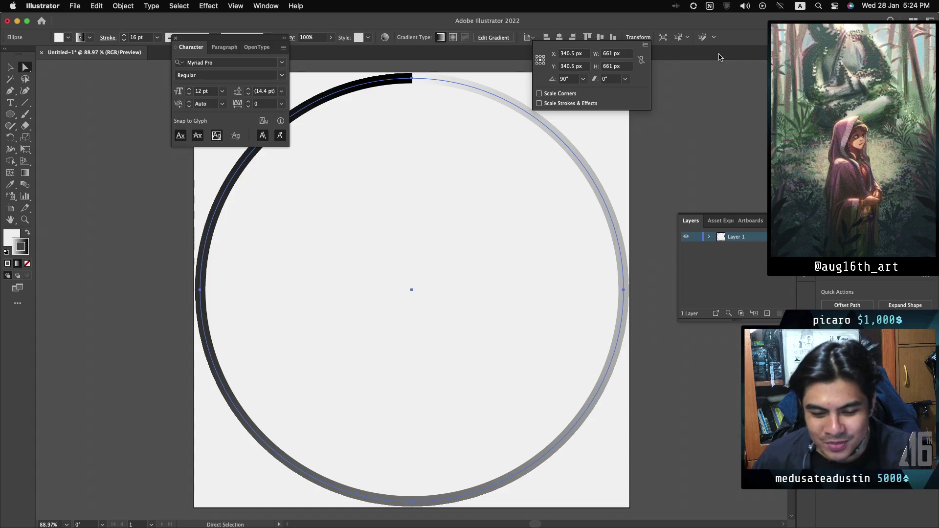
left_click(736, 51)
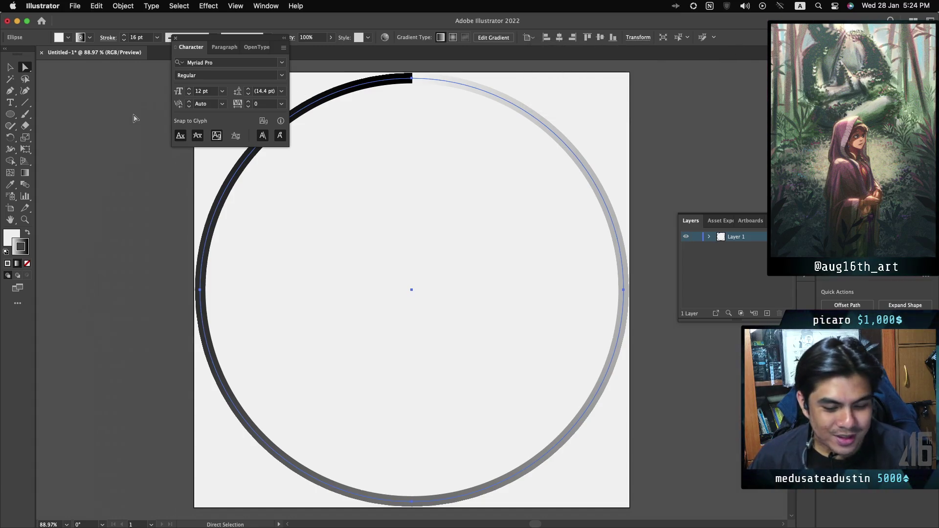
left_click(13, 114)
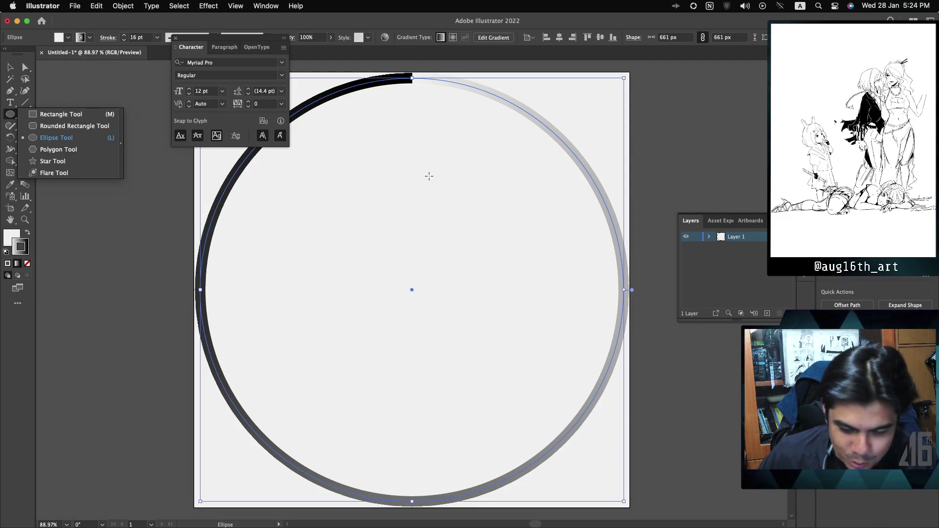
Add Layer 2 above Layer 1, deselect the ring, and close the Character panel
left_click(766, 313)
key("super+shift+a")
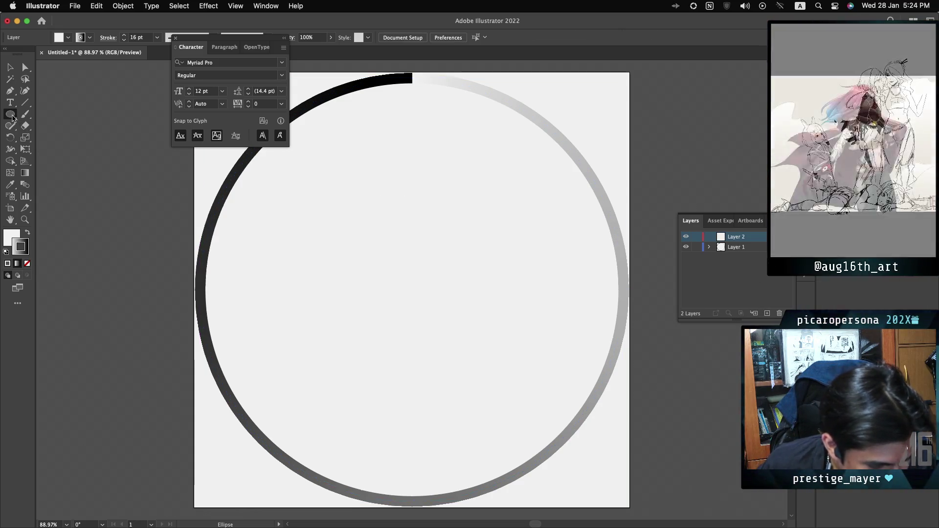
mouse_move(13, 118)
left_mouse_down()
mouse_move(49, 137)
mouse_move(50, 148)
left_mouse_up()
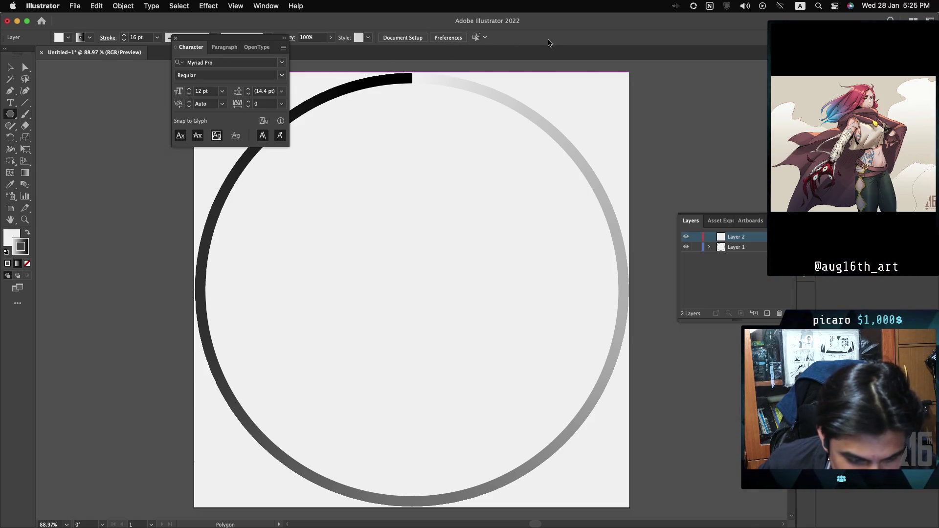
left_click_drag(194, 45, 188, 101)
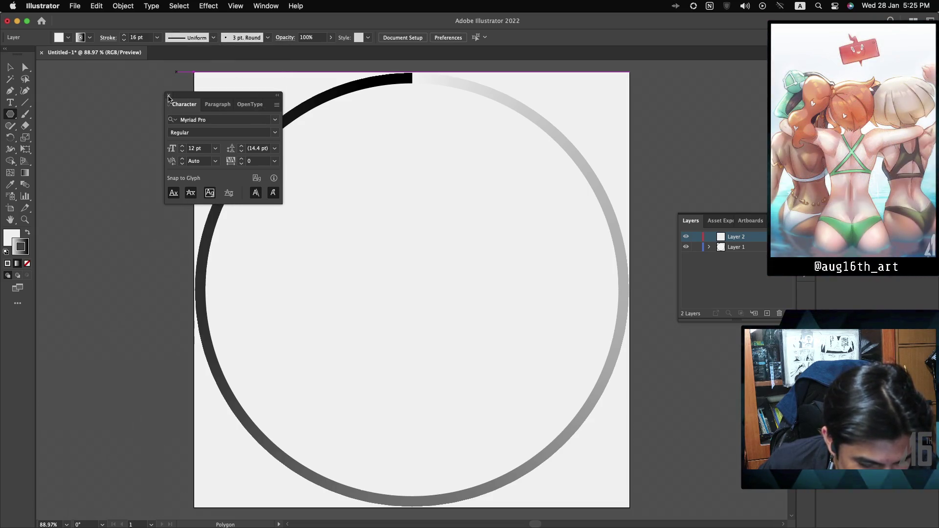
left_click(169, 97)
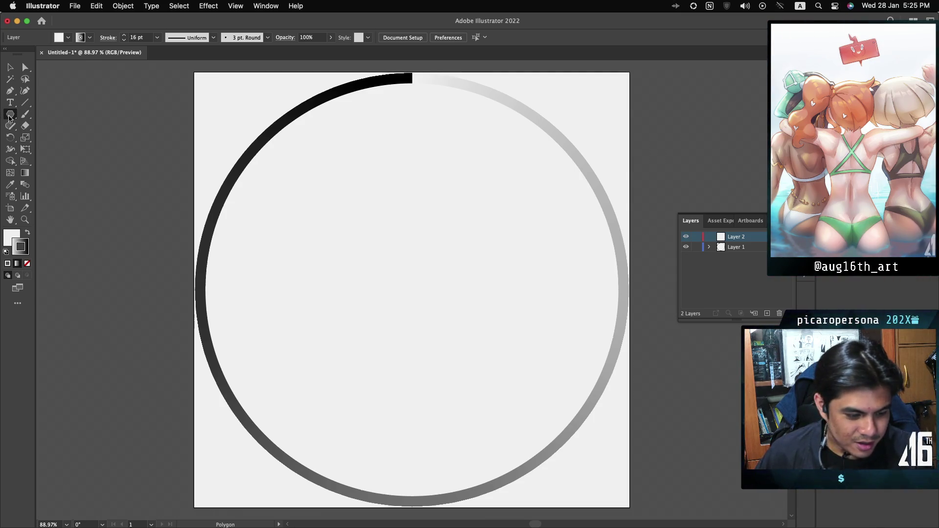
Pick the Polygon Tool and draw a test hexagon inside the ring
left_click(9, 118)
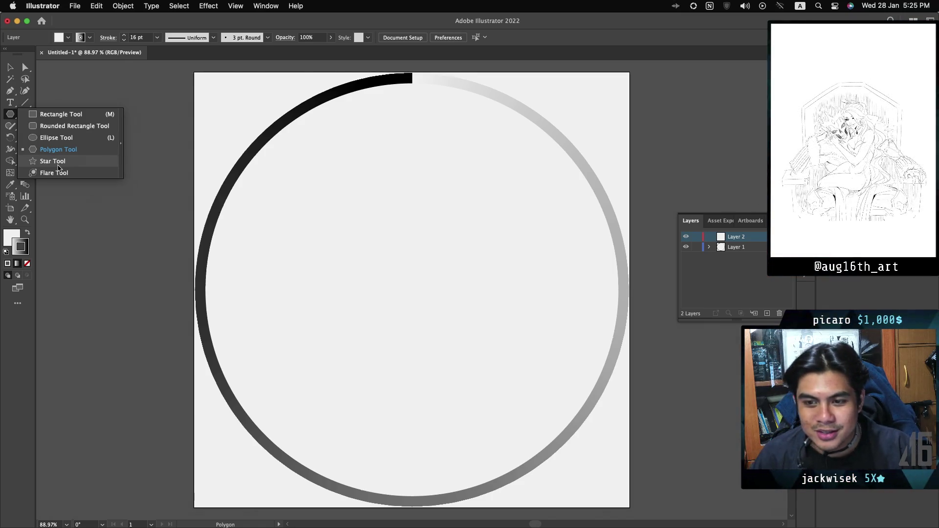
left_click(58, 166)
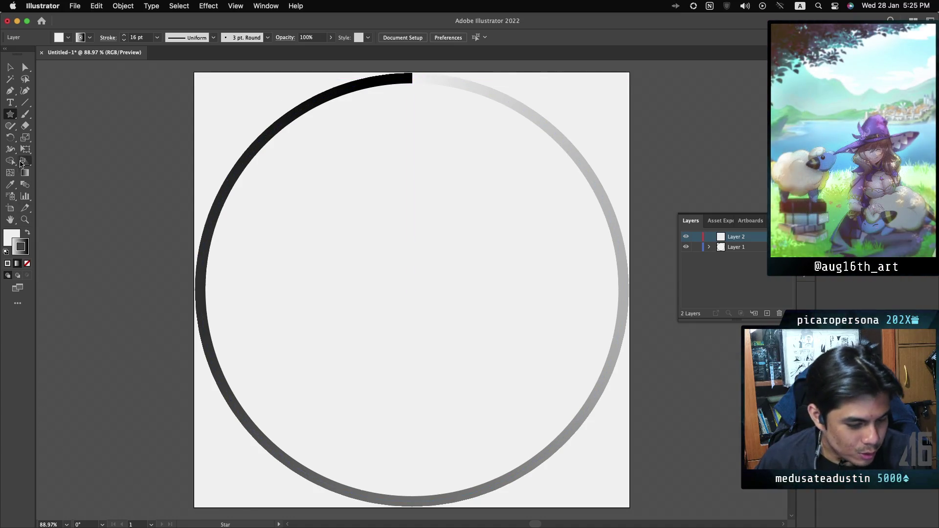
left_click(9, 119)
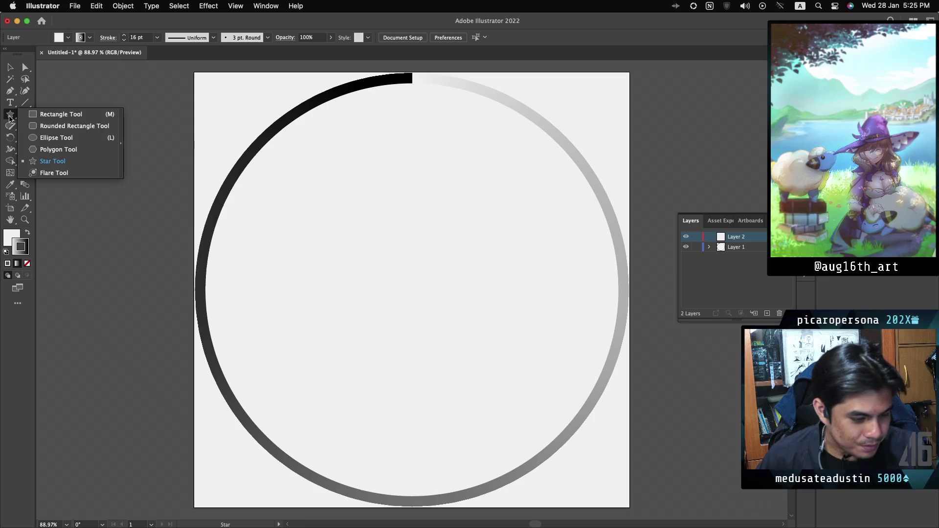
left_click(58, 149)
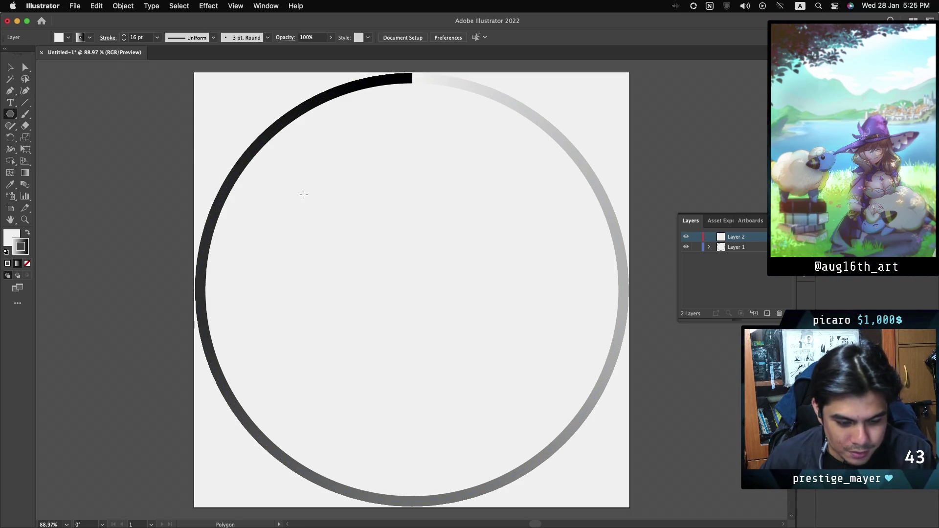
mouse_move(293, 182)
left_mouse_down()
mouse_move(332, 232)
mouse_move(353, 244)
mouse_move(361, 230)
mouse_move(374, 239)
mouse_move(340, 256)
mouse_move(230, 272)
mouse_move(329, 303)
mouse_move(308, 304)
left_mouse_up()
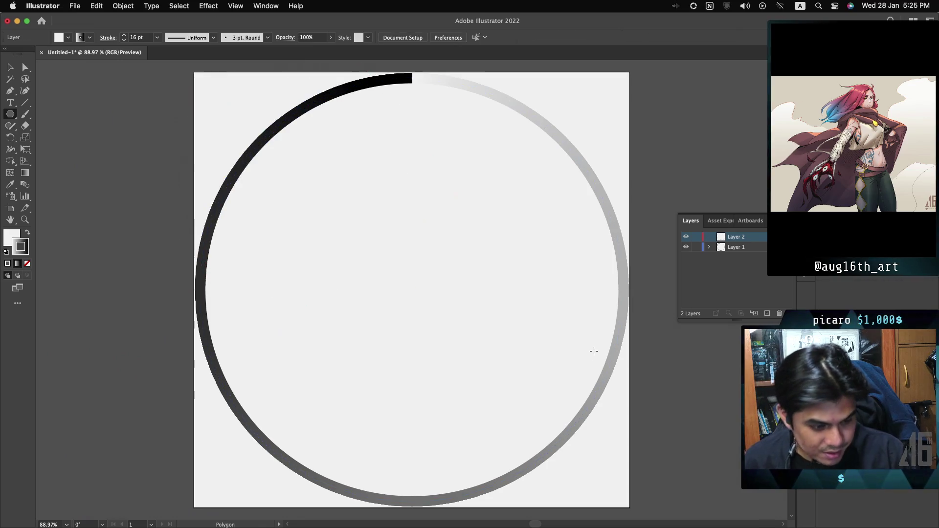
key("Delete")
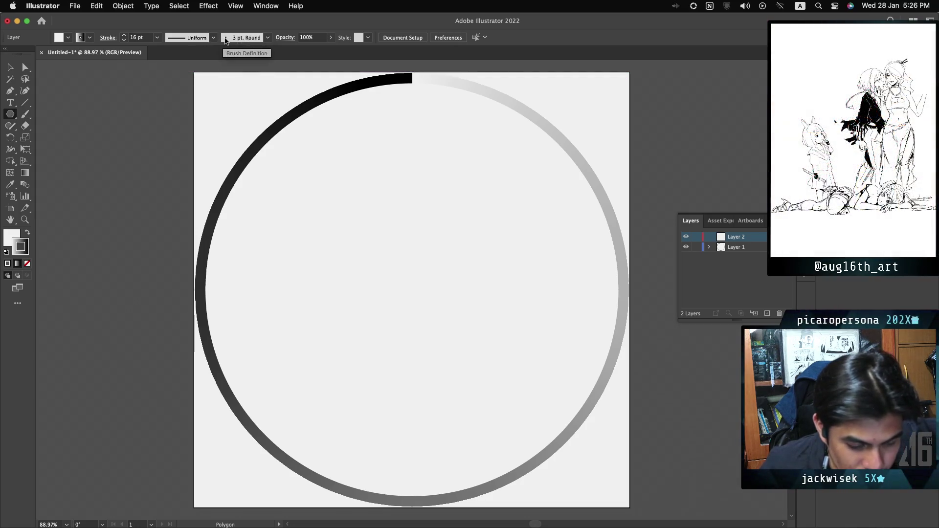
left_click(267, 38)
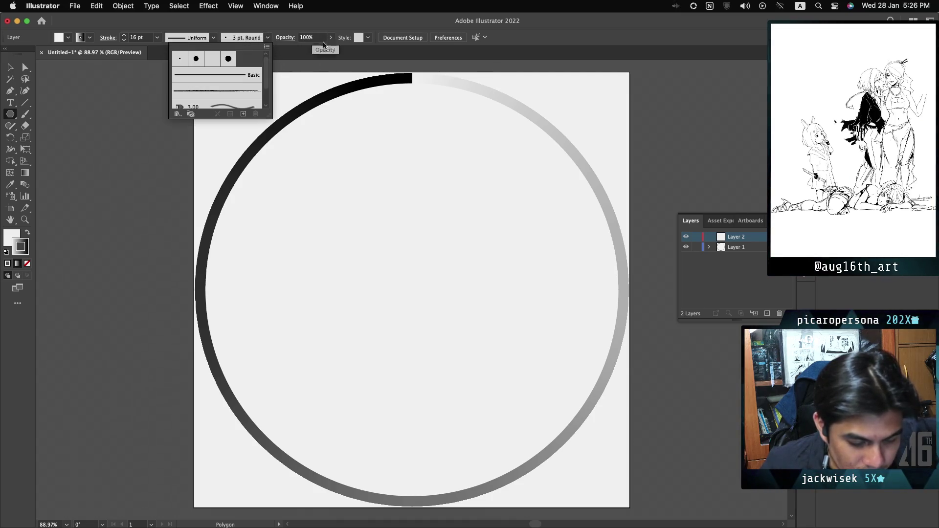
left_click(535, 39)
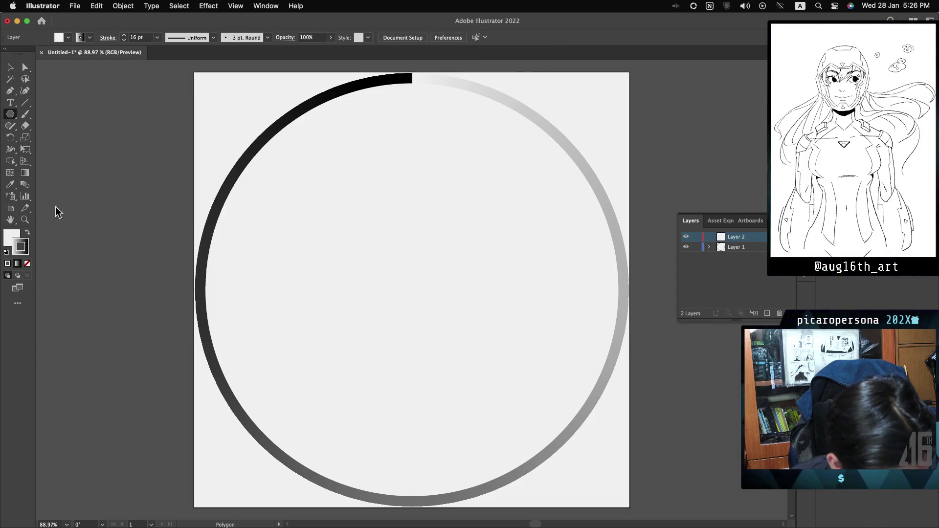
Tear off the shape tools into a floating panel and set it to a horizontal layout
left_click(12, 115)
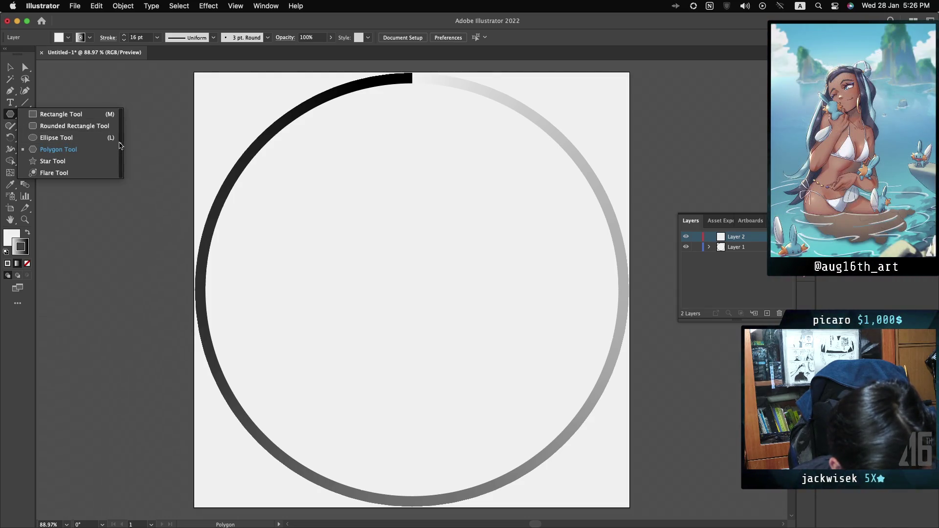
left_click(120, 143)
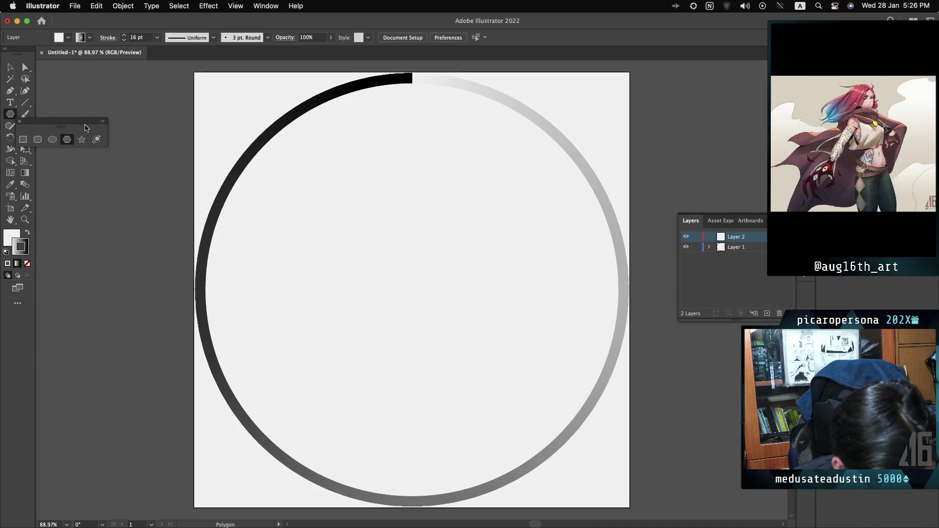
left_click(102, 122)
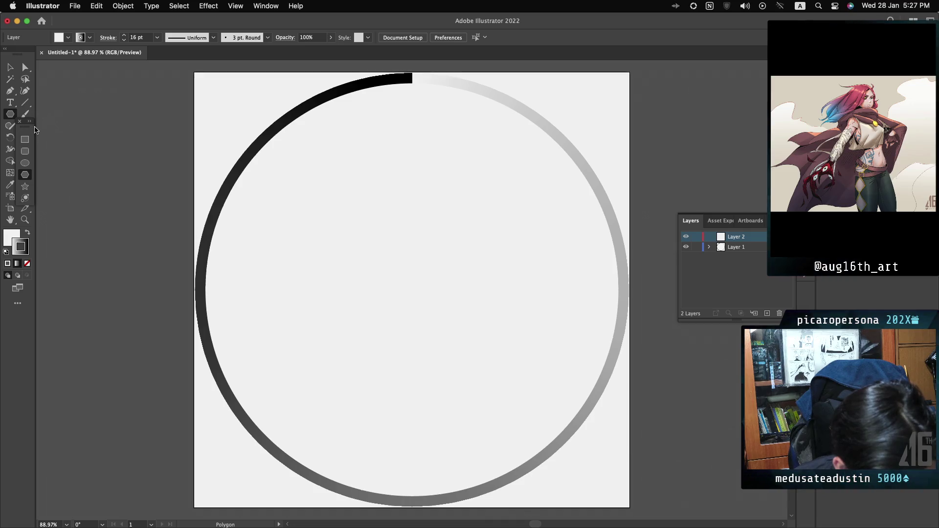
left_click(30, 122)
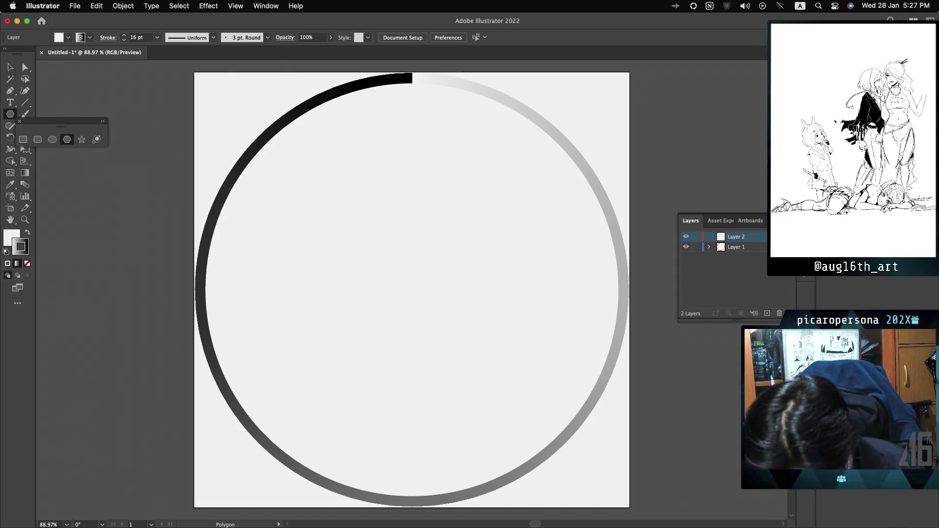
Check the Stroke, Gradient, Transparency, Appearance and Graphic Styles panels in turn
key("super+F10")
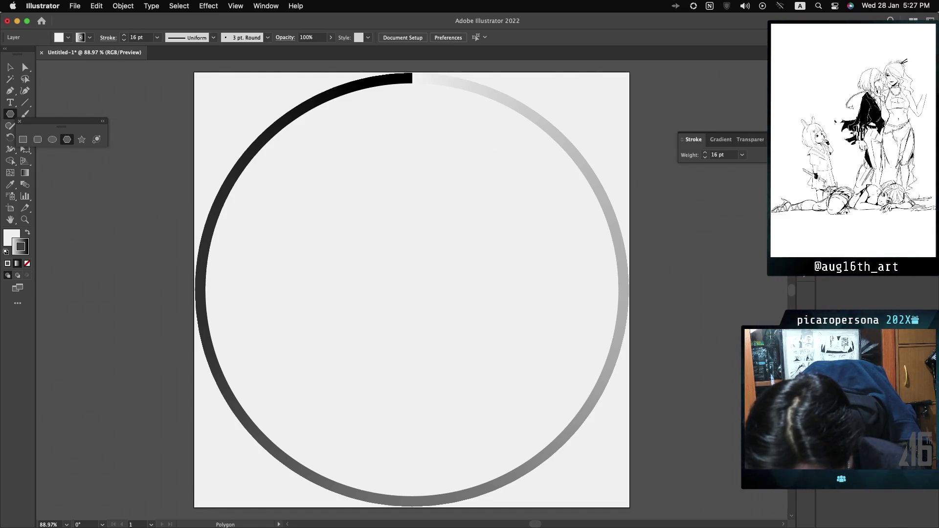
key("super+F9")
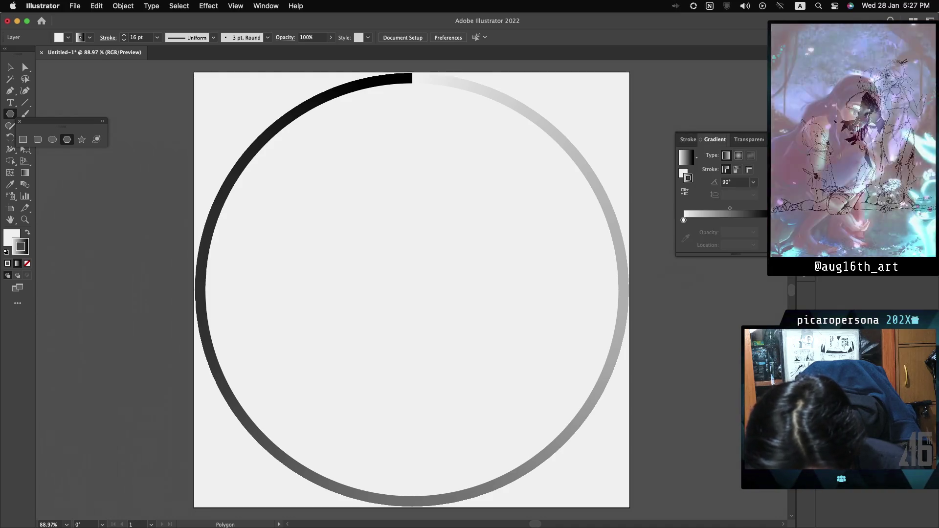
key("super+shift+F10")
key("shift+F6")
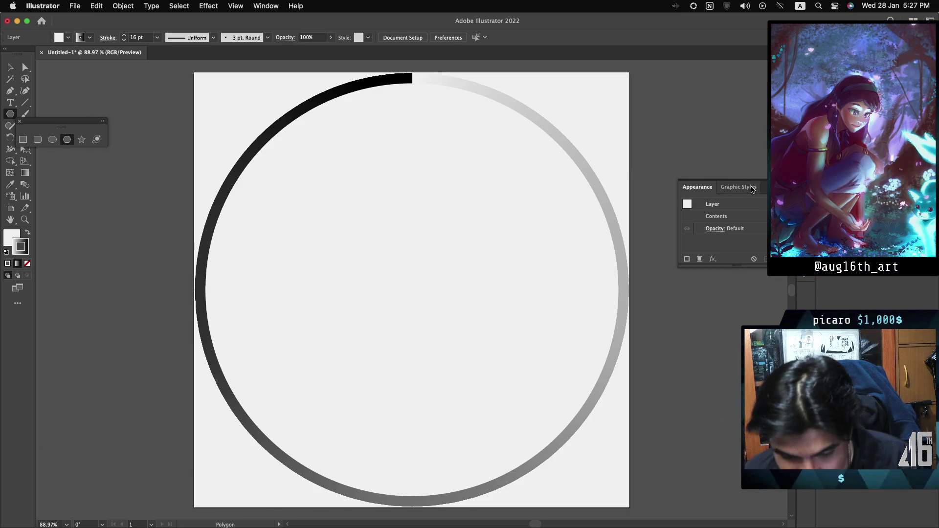
key("shift+F5")
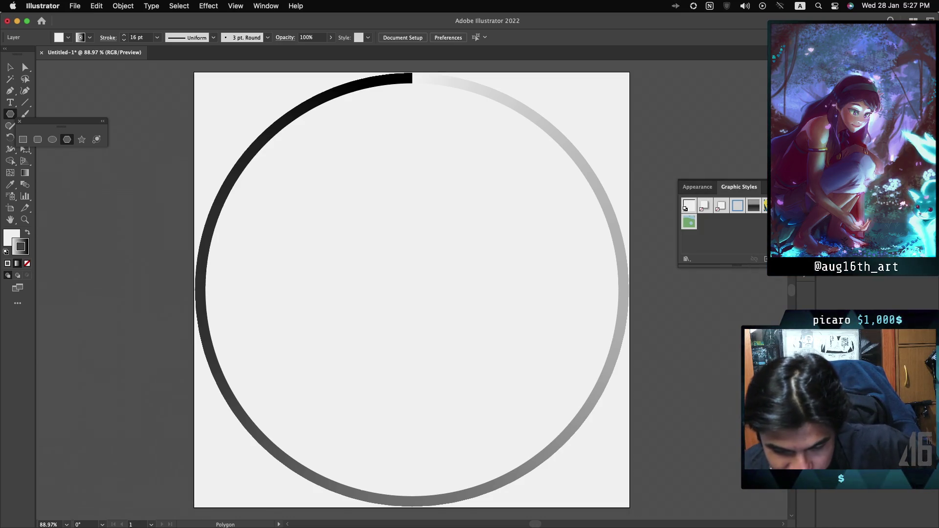
Return to the Layers panel and close the torn-off shape tools panel
key("F7")
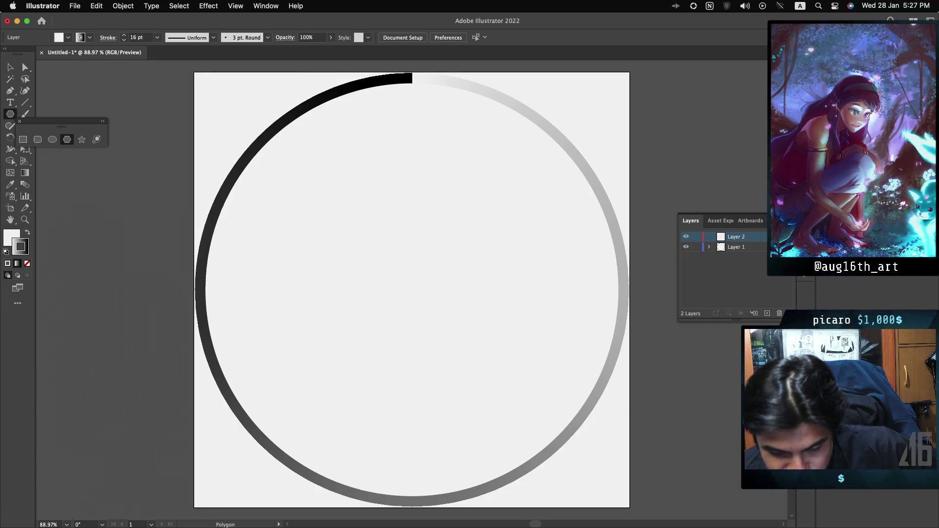
left_click(720, 221)
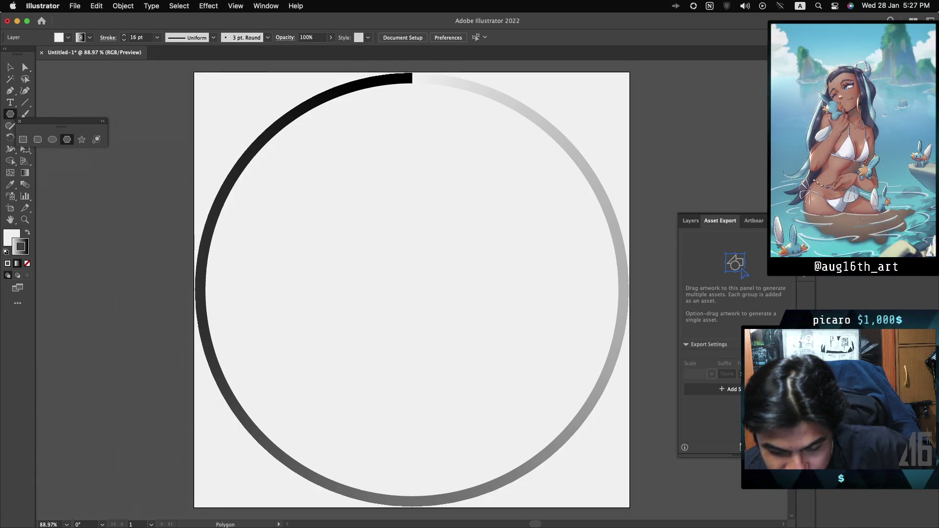
left_click(753, 221)
left_click(690, 220)
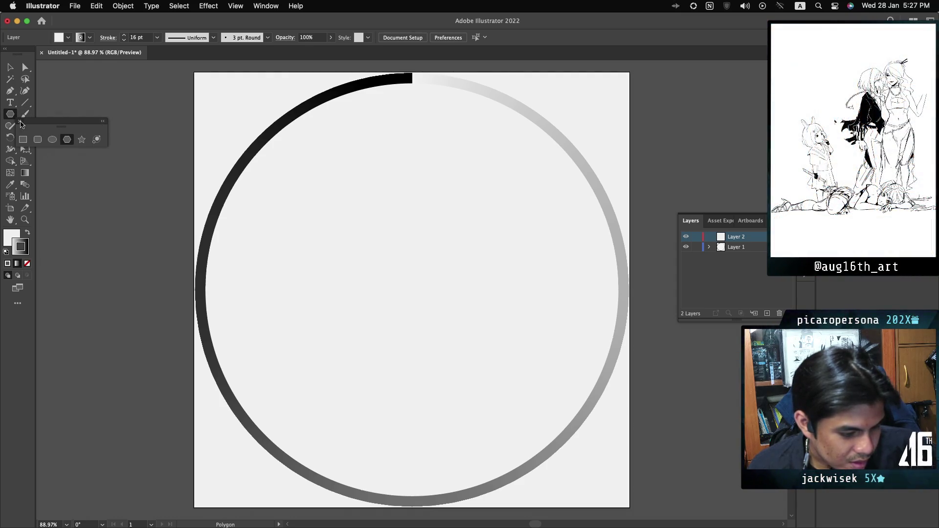
left_click(19, 121)
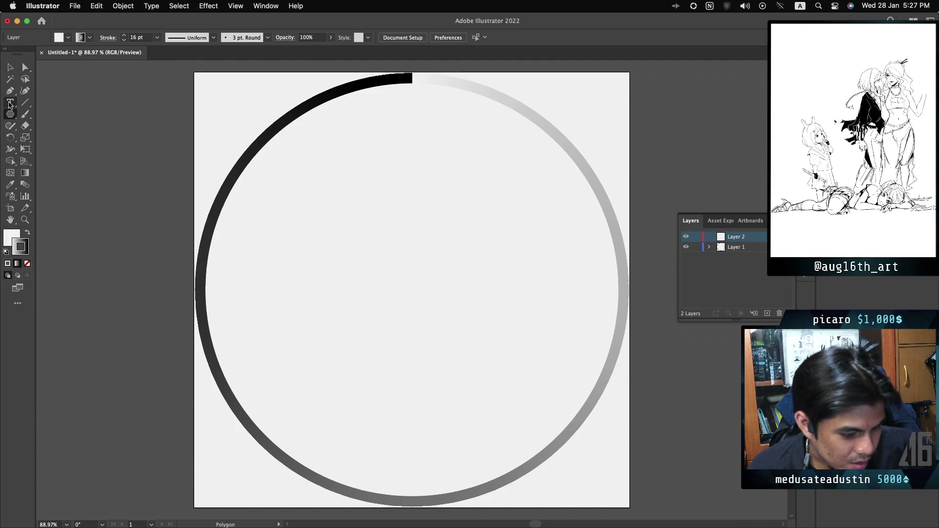
left_click(10, 115)
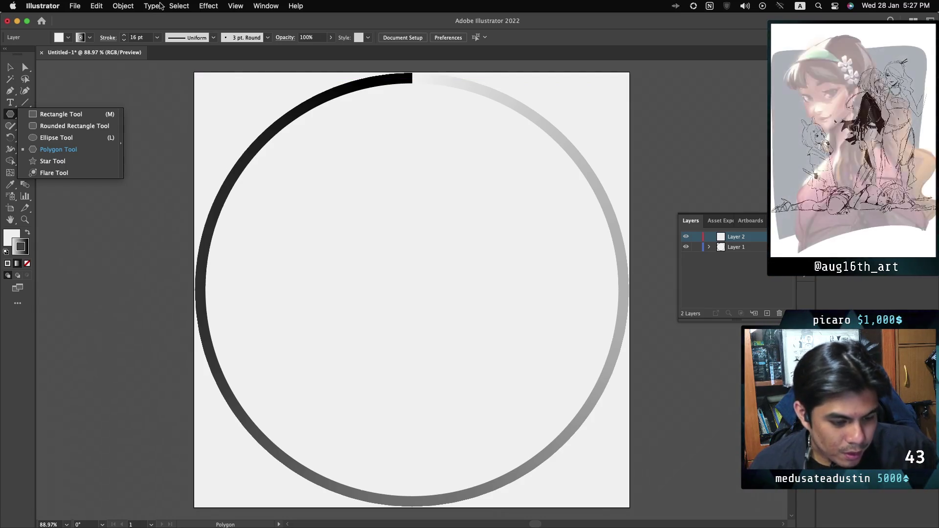
left_click(255, 7)
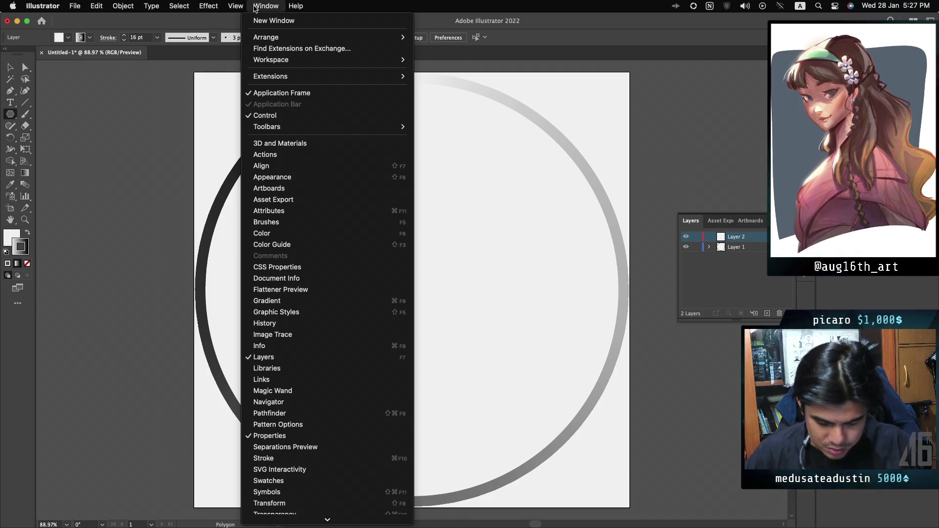
type("pr")
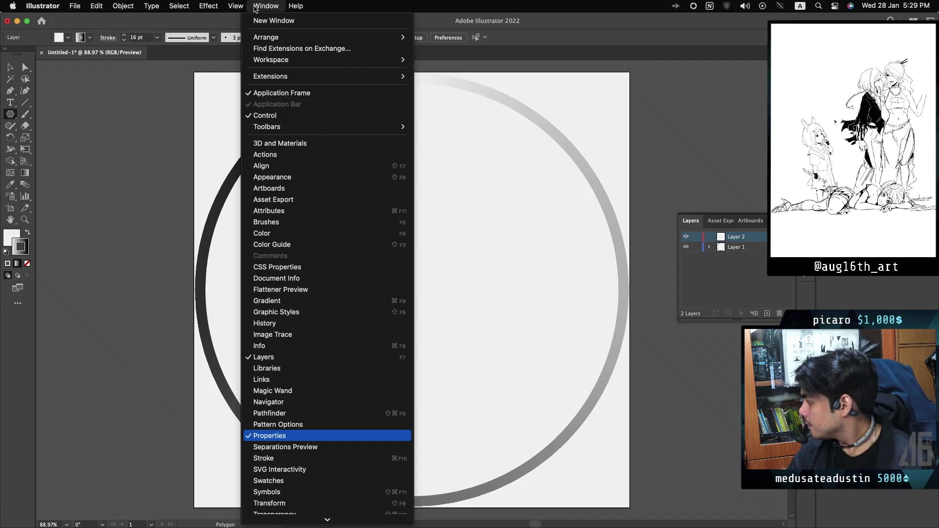
key("Escape")
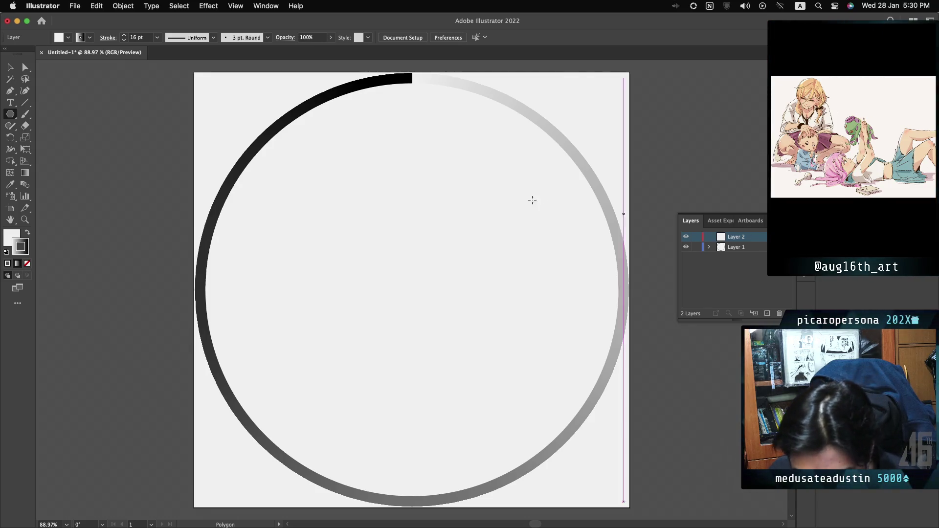
Draw a five-sided polygon and drag it over the ring's centre
mouse_move(251, 111)
left_mouse_down()
mouse_move(400, 248)
mouse_move(365, 233)
mouse_move(289, 125)
mouse_move(316, 151)
mouse_move(307, 145)
mouse_move(315, 190)
mouse_move(338, 225)
mouse_move(368, 244)
mouse_move(358, 260)
mouse_move(411, 266)
left_mouse_up()
key("Down")
key("Down")
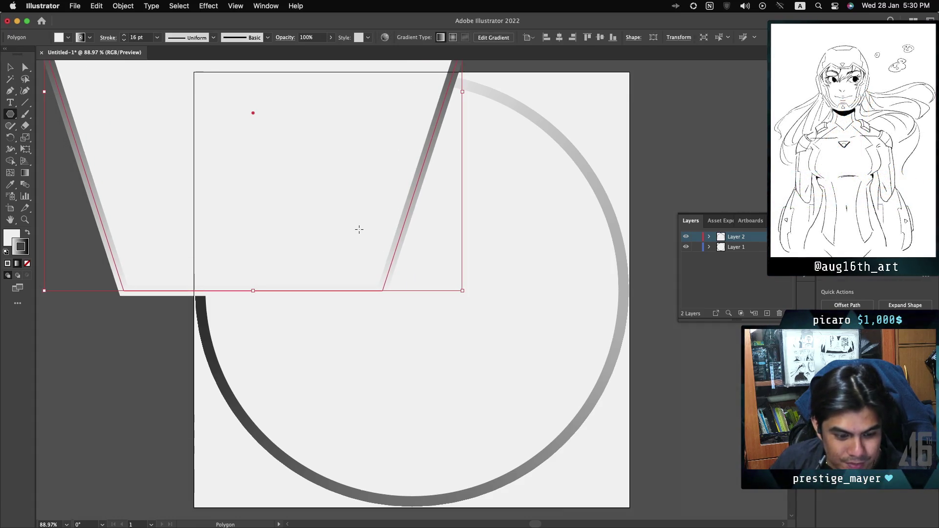
left_click(12, 66)
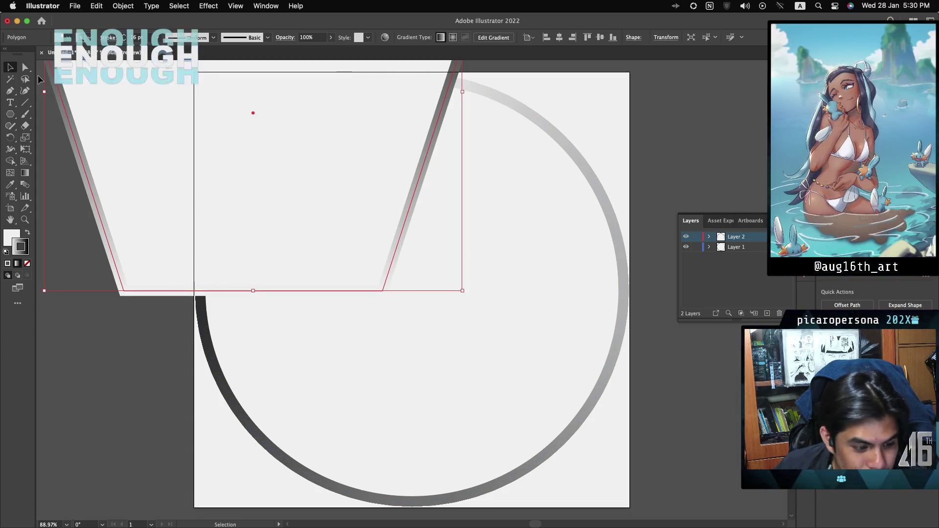
mouse_move(74, 132)
left_mouse_down()
mouse_move(246, 289)
mouse_move(236, 312)
left_mouse_up()
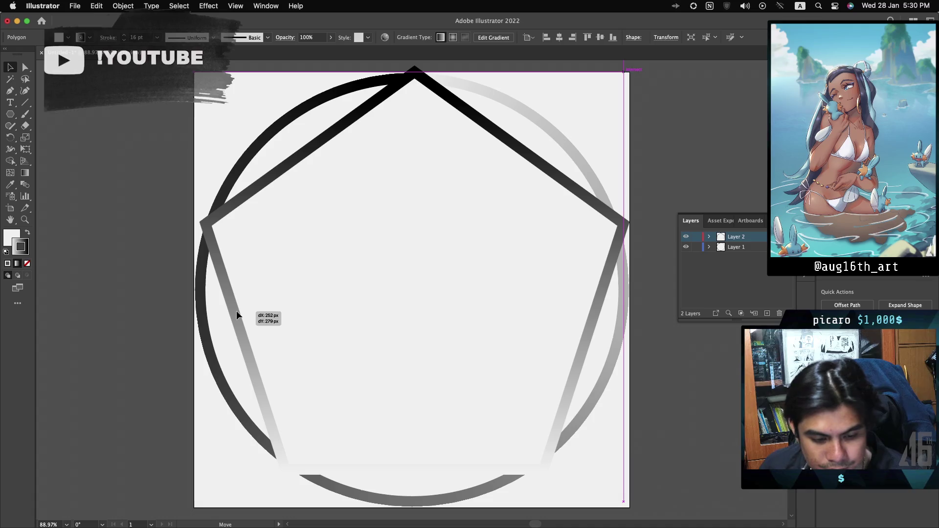
Centre the pentagon on the ring and resize it to about 624 × 593 px
left_click_drag(236, 310, 237, 310)
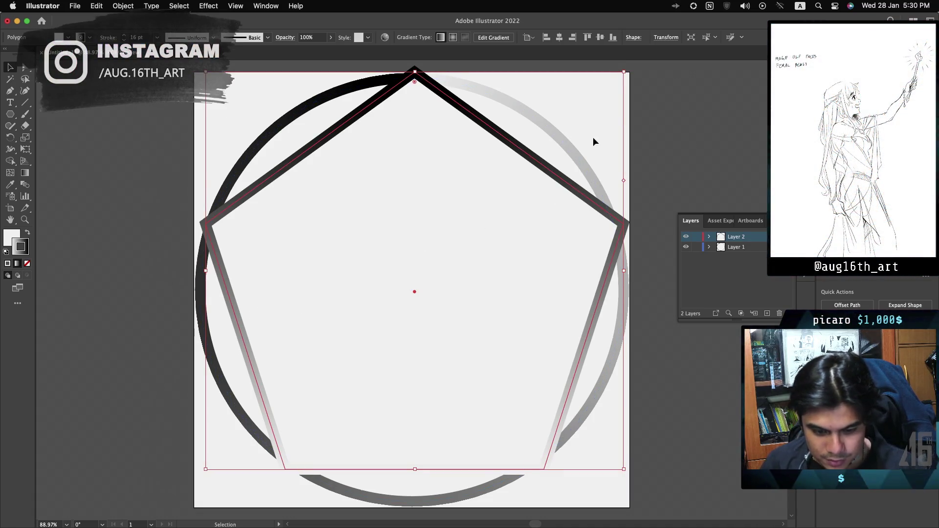
mouse_move(623, 72)
left_mouse_down()
mouse_move(605, 94)
mouse_move(627, 81)
left_mouse_up()
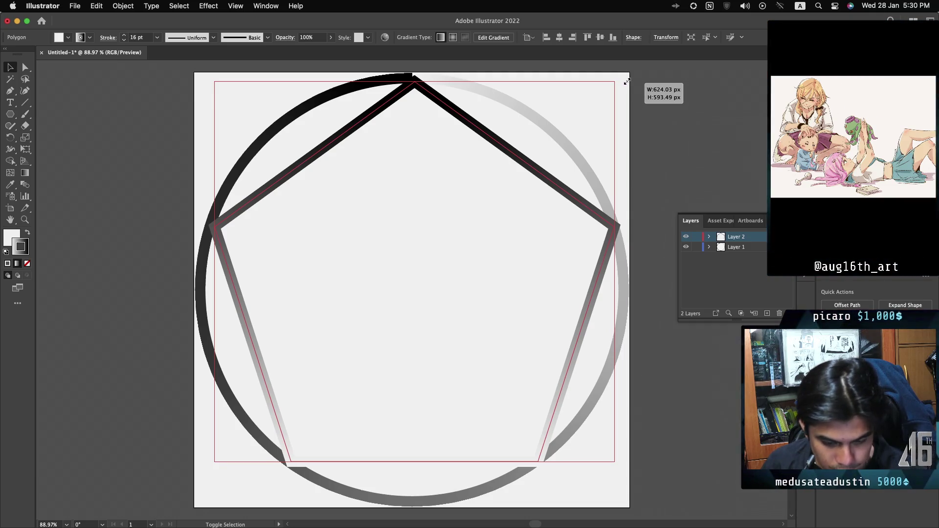
Nudge the pentagon until its corners touch the ring, then add a new Layer 3
left_click_drag(626, 81, 627, 82)
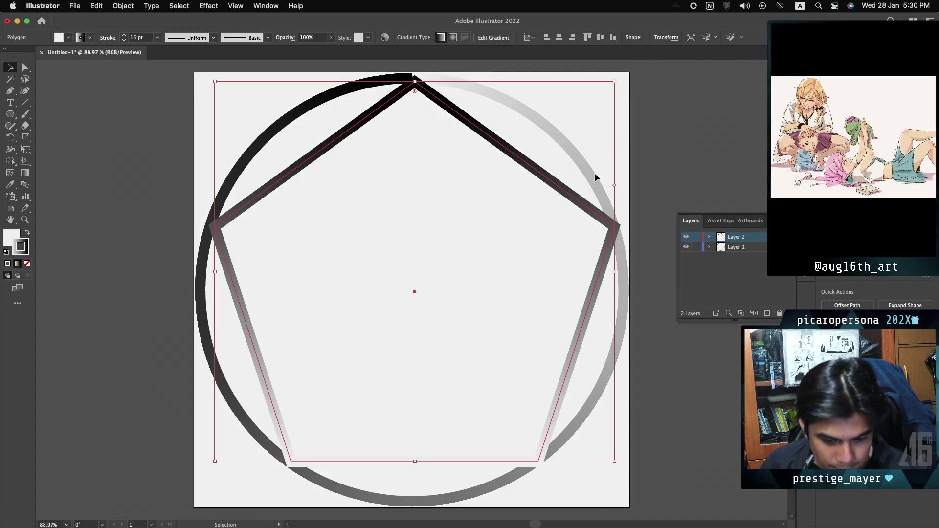
left_click_drag(592, 216, 588, 213)
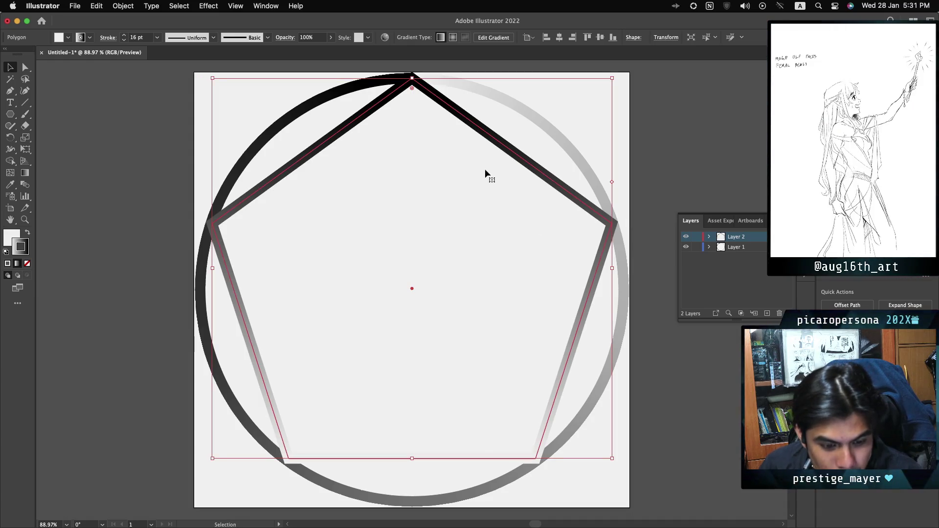
left_click_drag(484, 170, 484, 172)
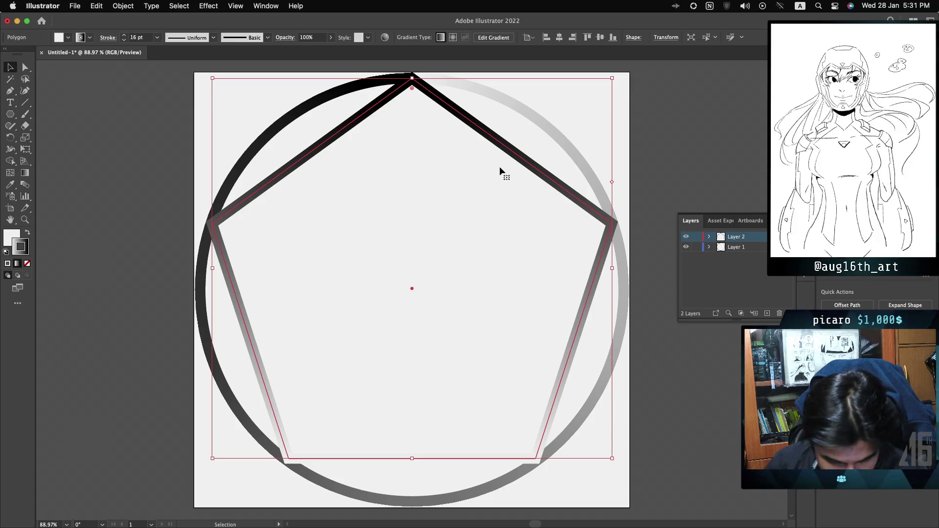
key("Down")
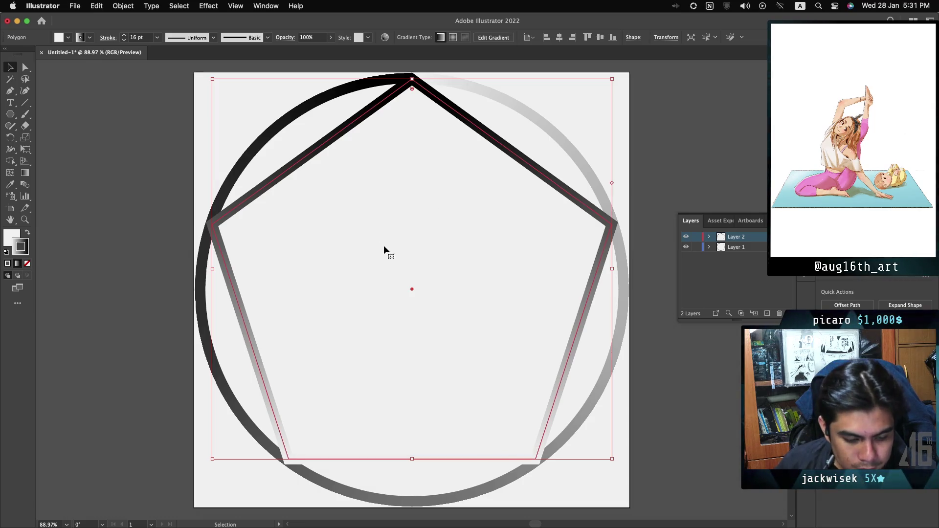
left_click(27, 72)
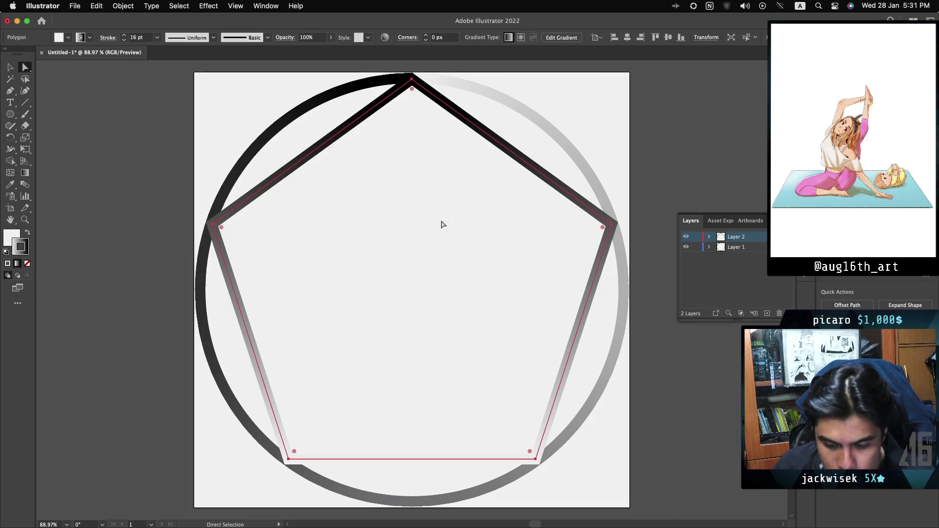
left_click(766, 313)
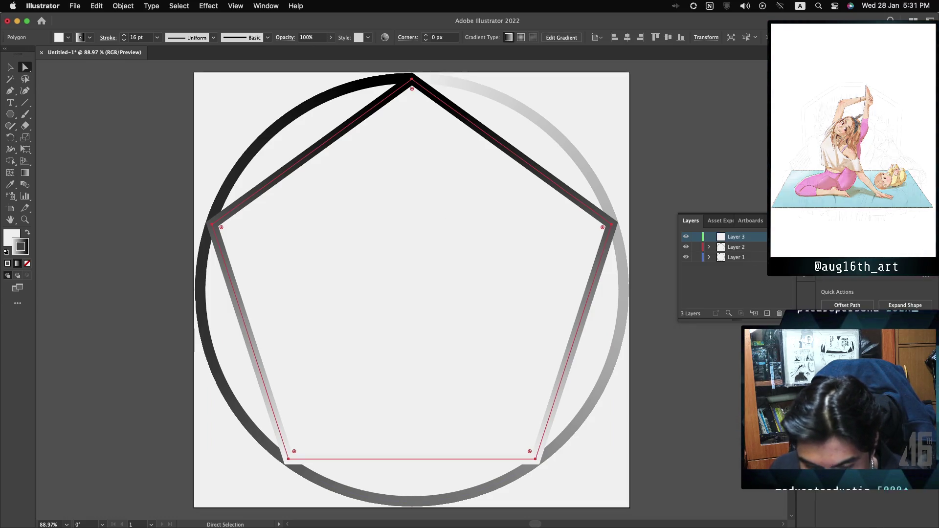
Draw a test line from the pentagon's top corner to its lower-right corner
left_click(653, 248)
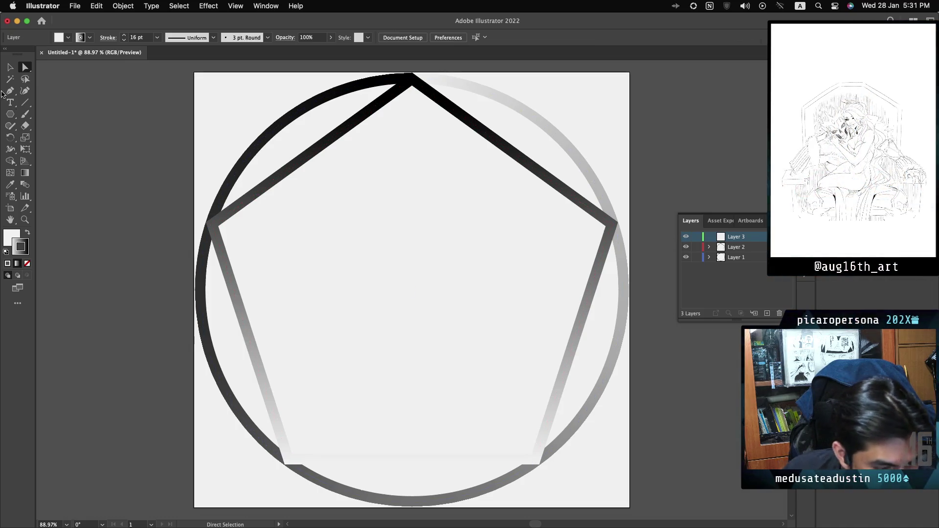
left_click(25, 102)
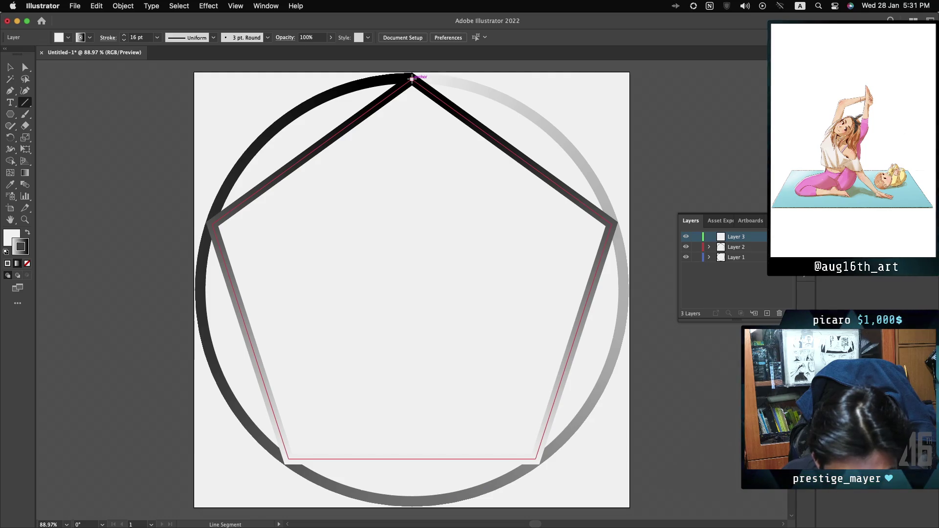
left_click(412, 79)
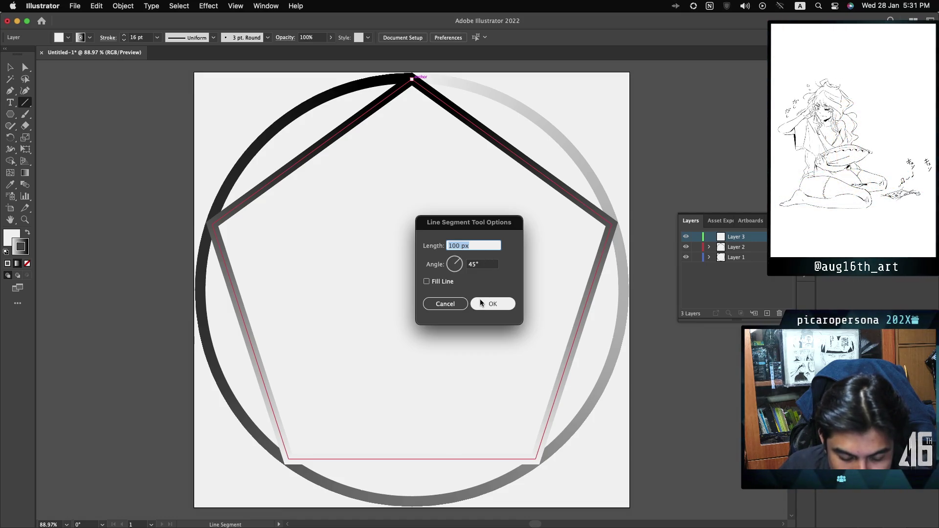
left_click(460, 305)
mouse_move(412, 290)
left_mouse_down()
mouse_move(411, 77)
mouse_move(430, 182)
mouse_move(535, 458)
left_mouse_up()
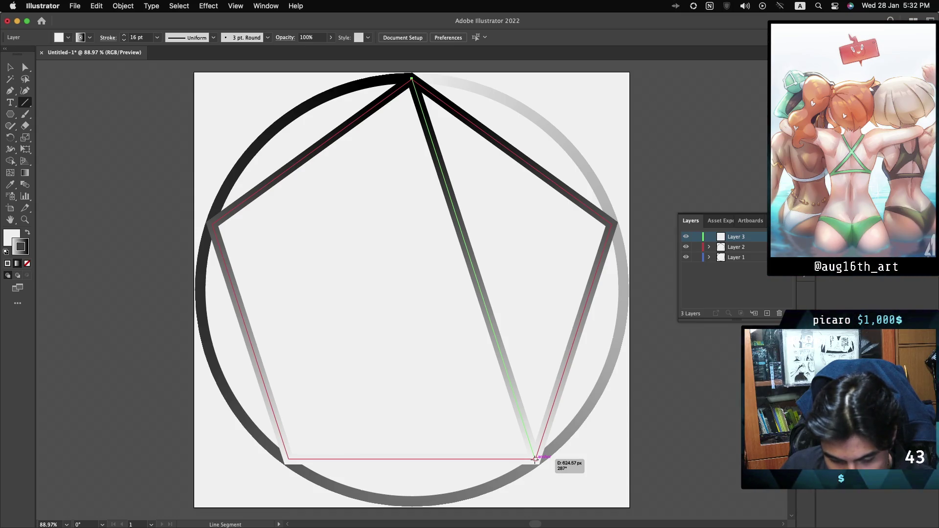
left_click_drag(535, 459, 535, 459)
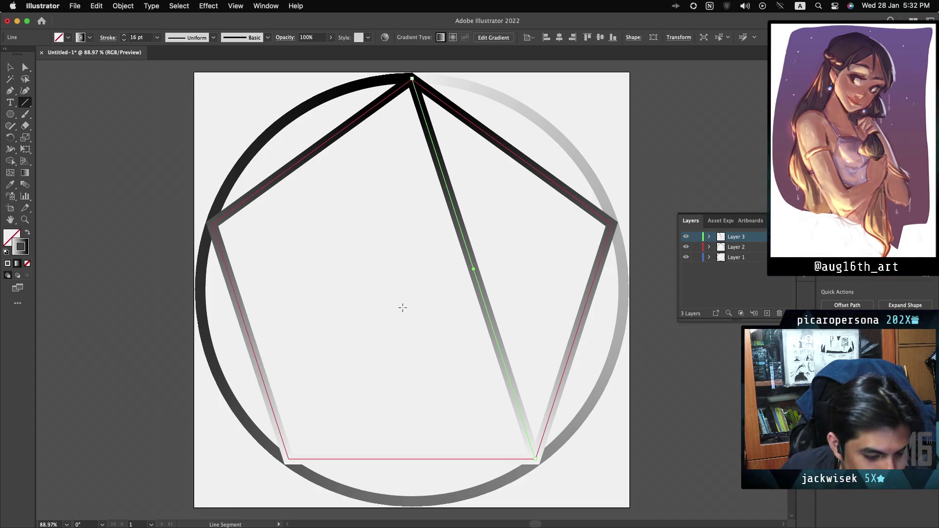
Select and delete the test line
left_click(535, 457, "super")
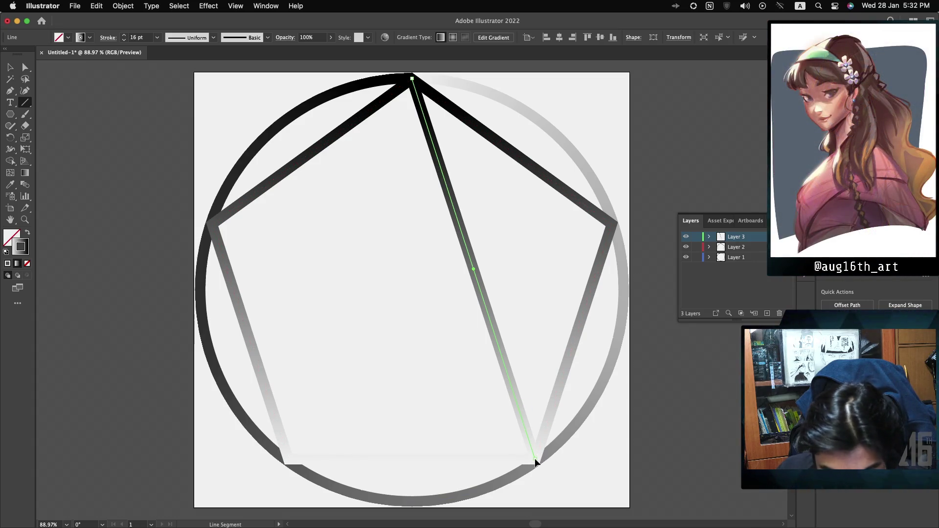
left_click(534, 459, "shift+super")
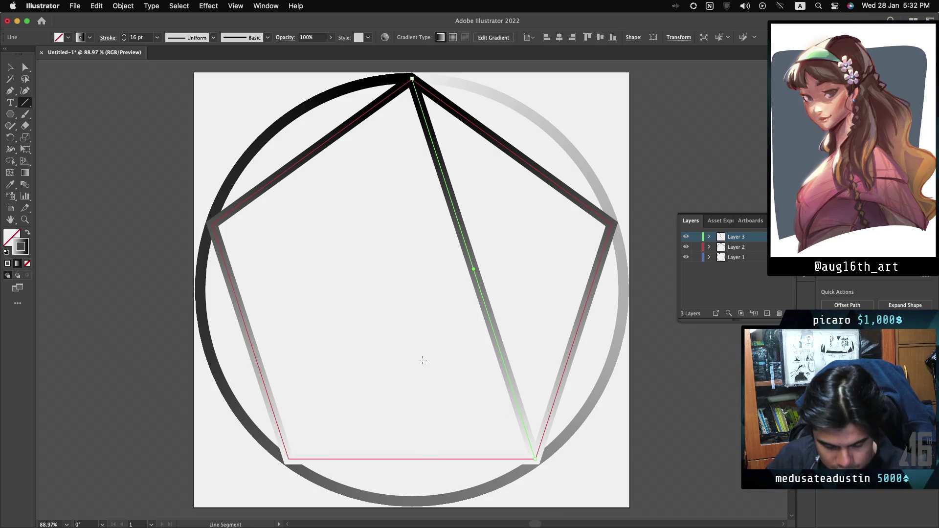
key("BackSpace")
key("super+shift+a")
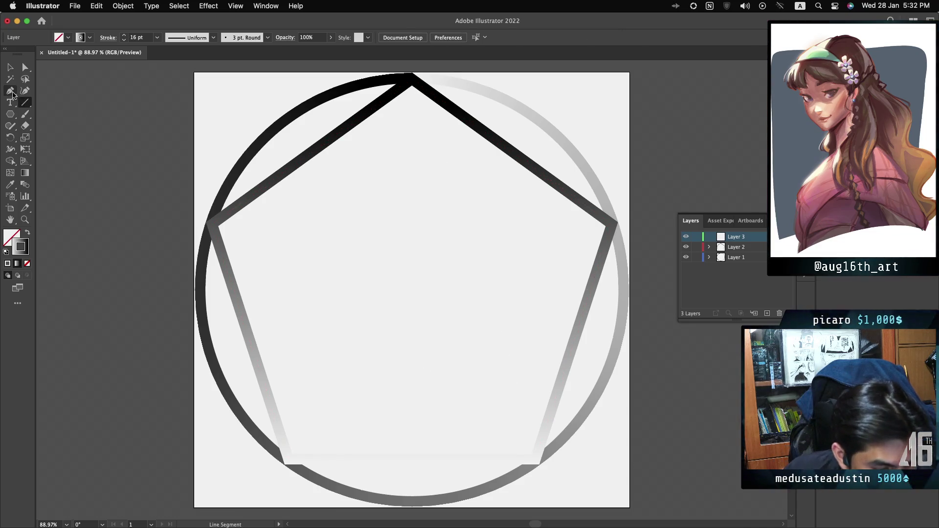
Draw the pentagram with the Pen tool through the pentagon's five corners, closing at the top
key("p")
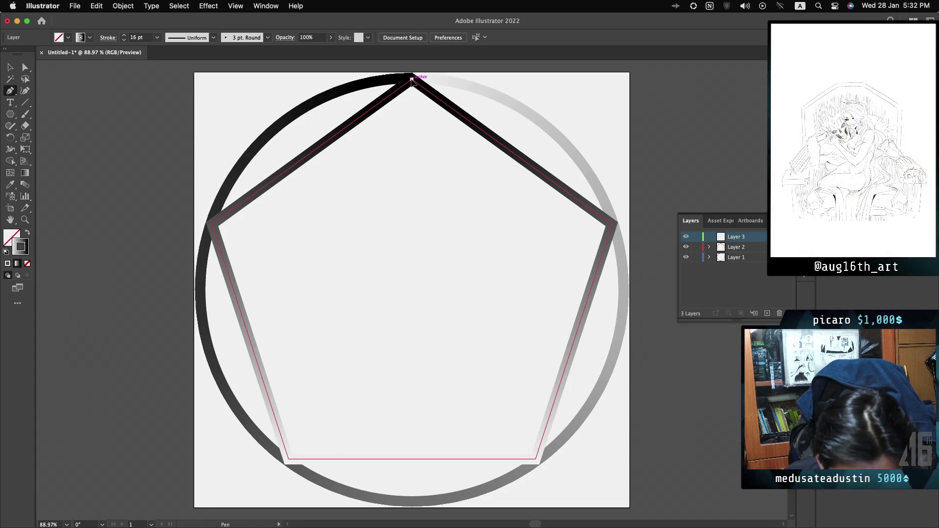
left_click(411, 80)
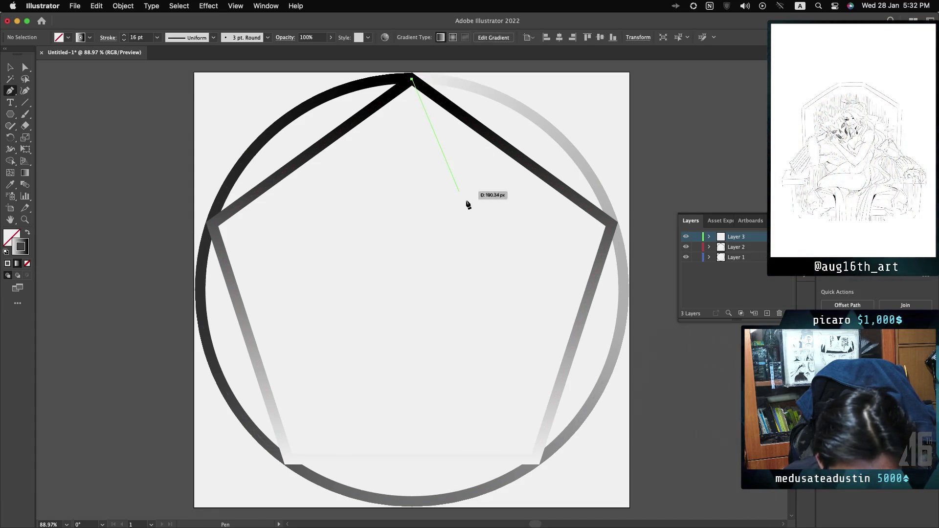
left_click(536, 460)
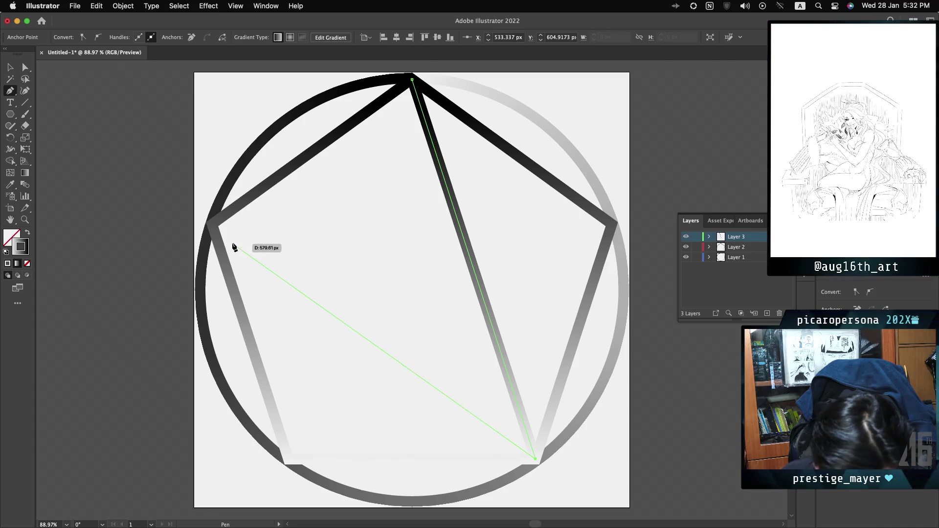
left_click(211, 225)
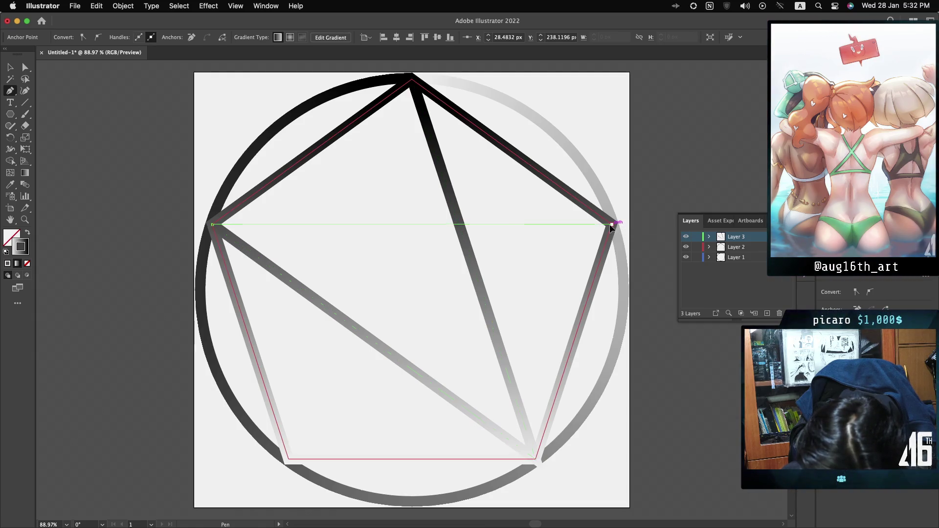
left_click(611, 225)
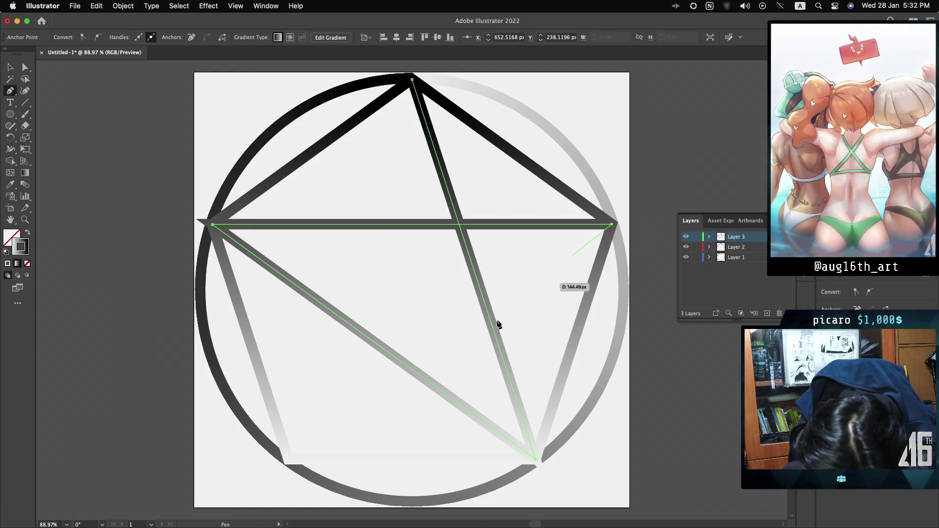
left_click(289, 459)
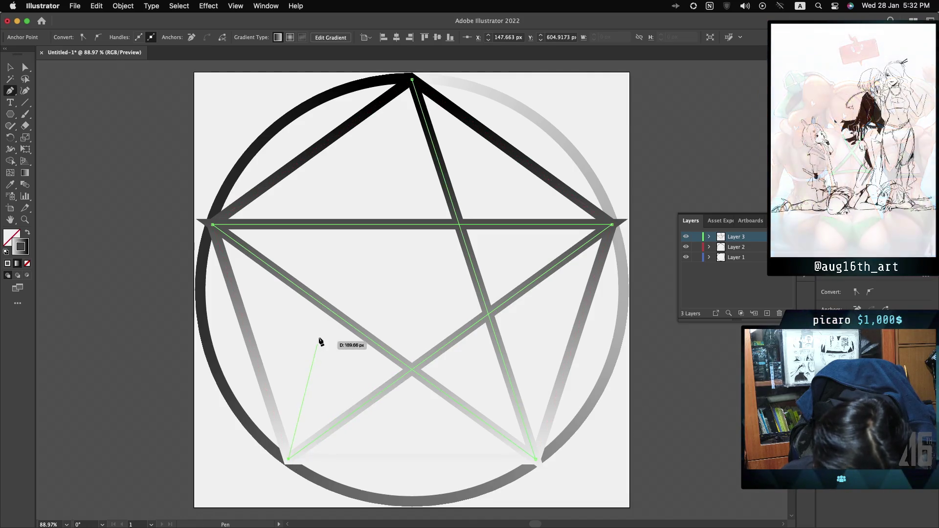
left_click(412, 80)
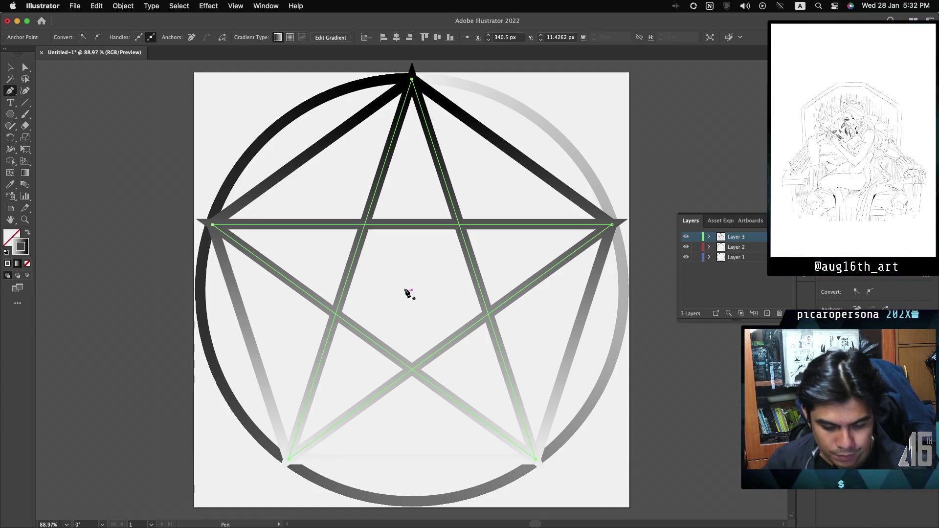
key("v")
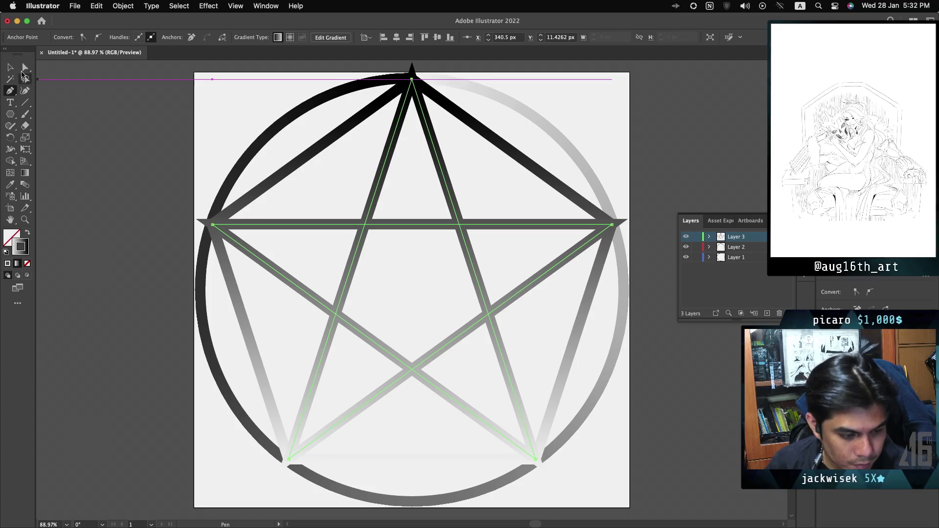
left_click_drag(196, 103, 531, 171)
Apply the gradient along the star's stroke and reverse its direction
left_click(531, 171, "shift")
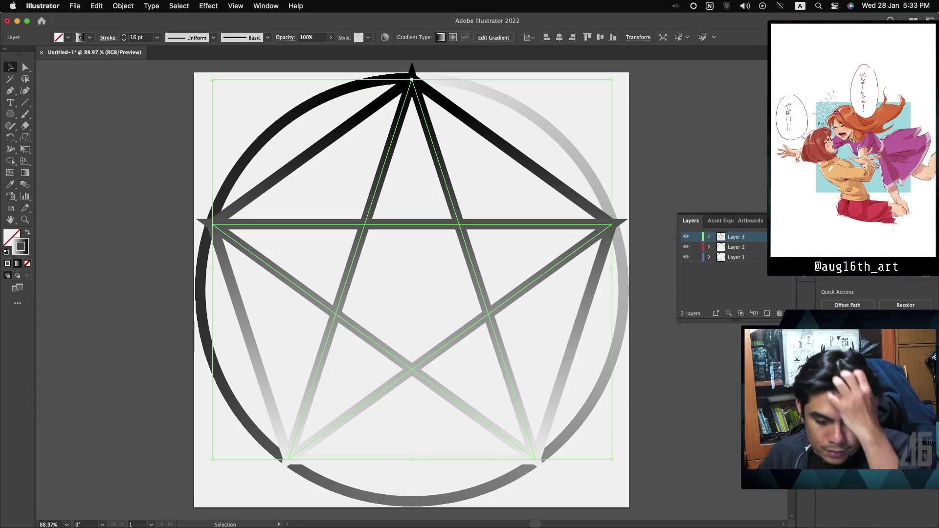
left_click(780, 141)
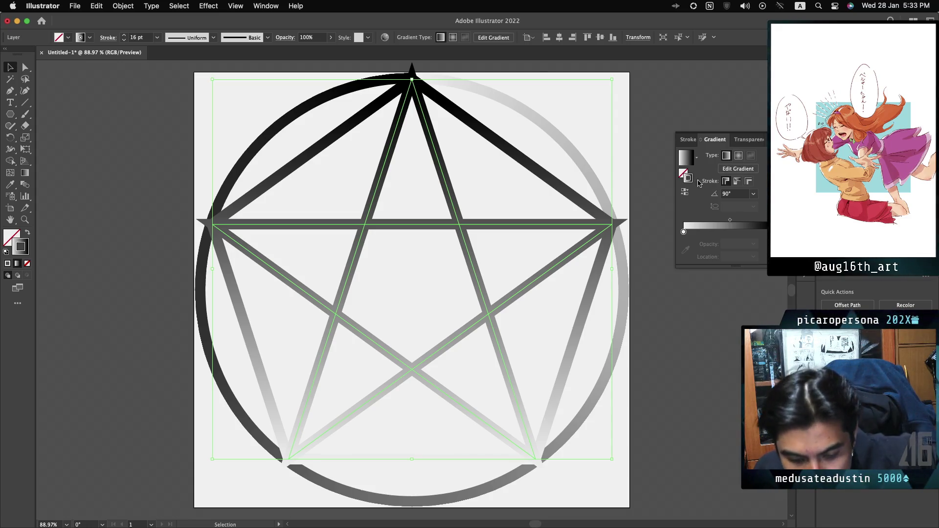
left_click(737, 182)
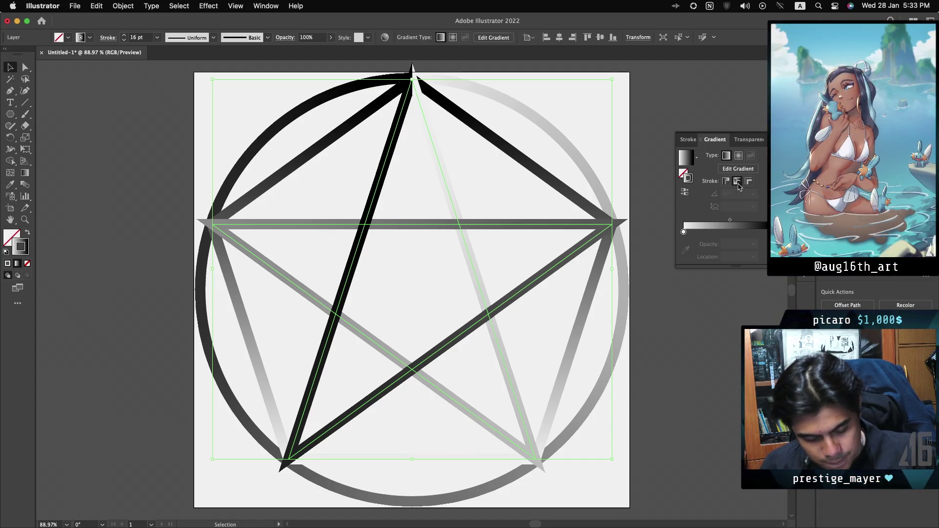
key("ctrl+z")
key("ctrl+z")
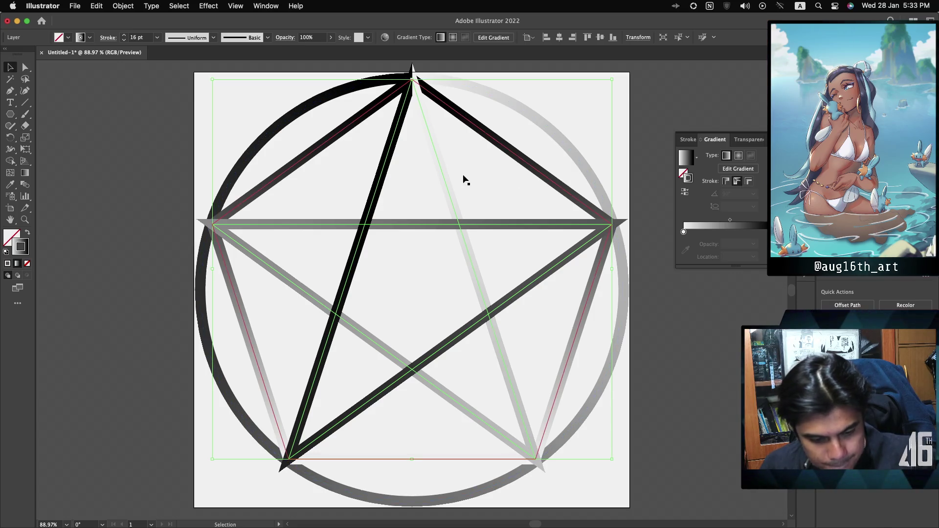
key("ctrl+shift+z")
key("ctrl+shift+z")
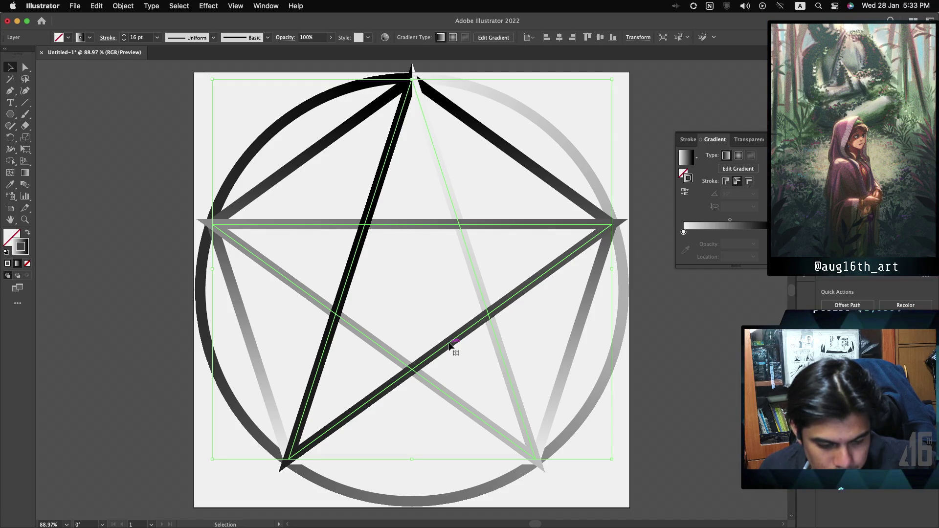
left_click(685, 192)
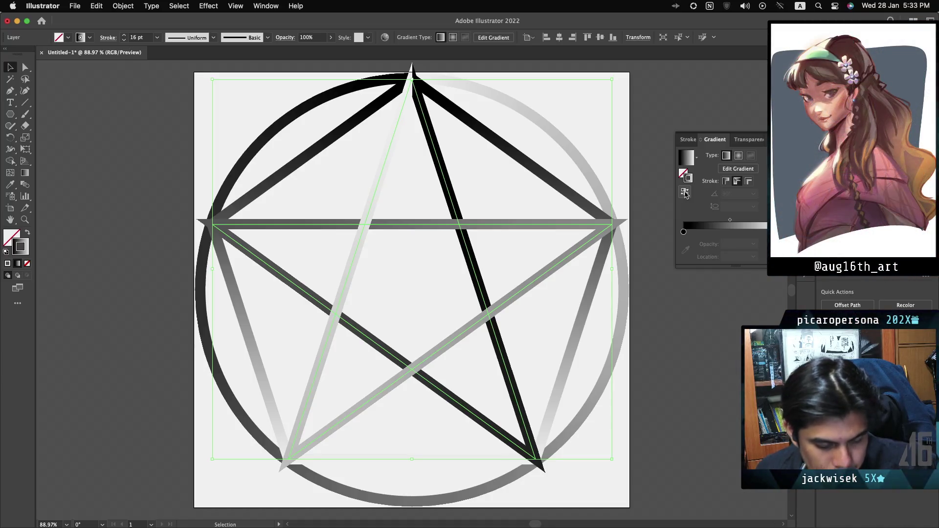
left_click(686, 194)
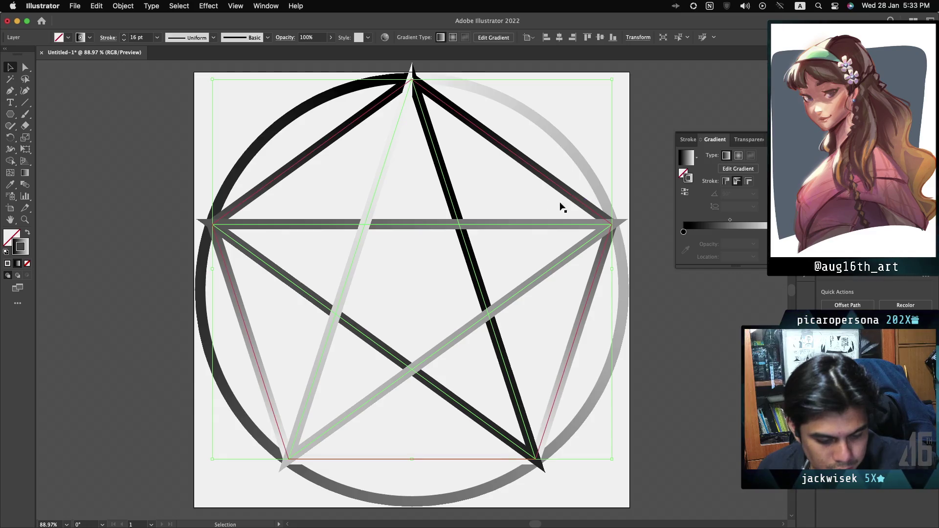
key("cmd+z")
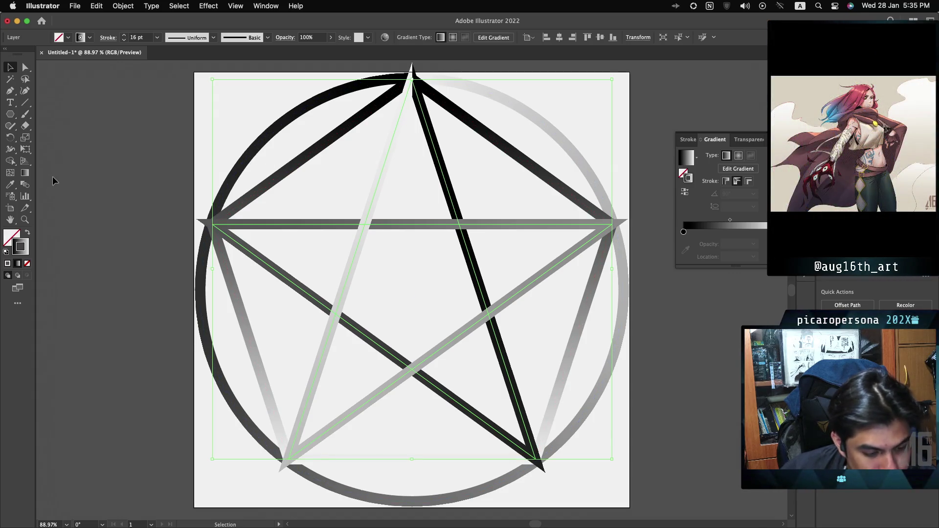
Add a new Layer 4 and draw a 681 × 681 px rectangle covering the artboard
left_click(15, 113)
left_click(51, 116)
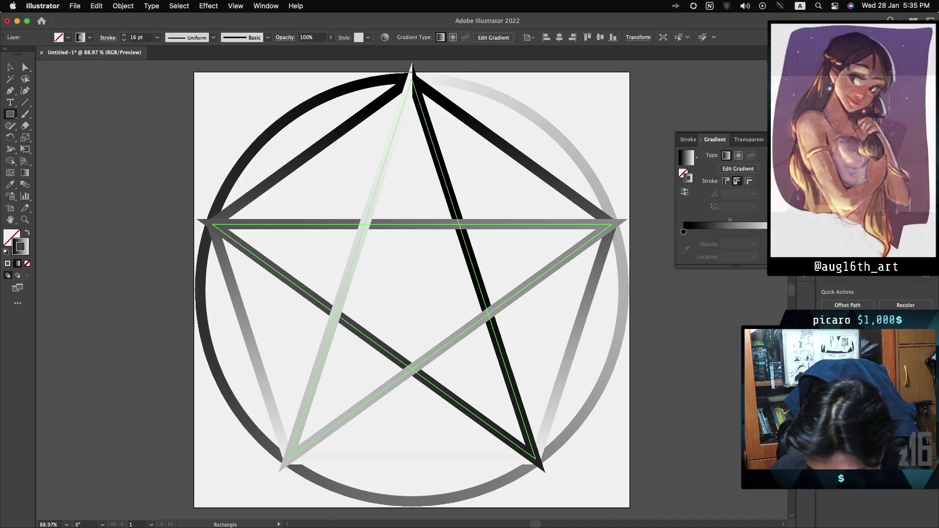
key("F7")
left_click(768, 313)
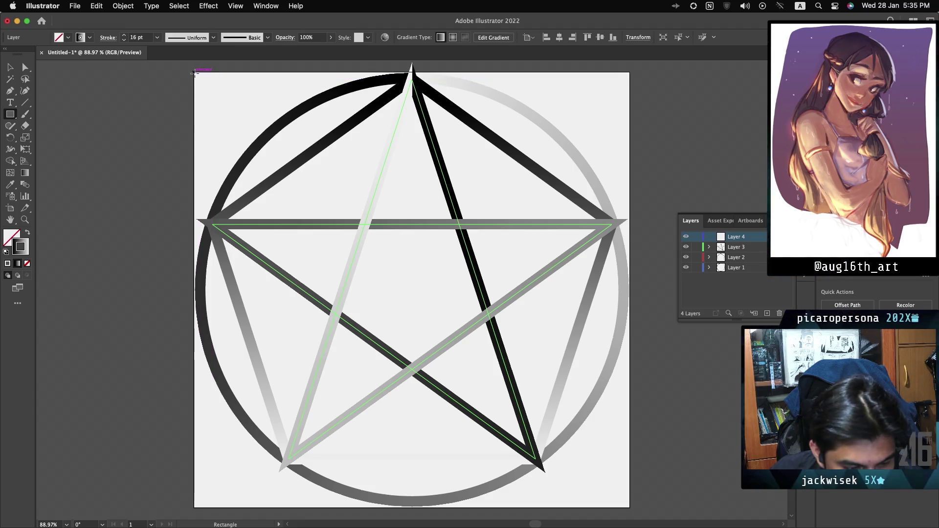
mouse_move(195, 73)
left_mouse_down()
mouse_move(260, 193)
mouse_move(630, 508)
left_mouse_up()
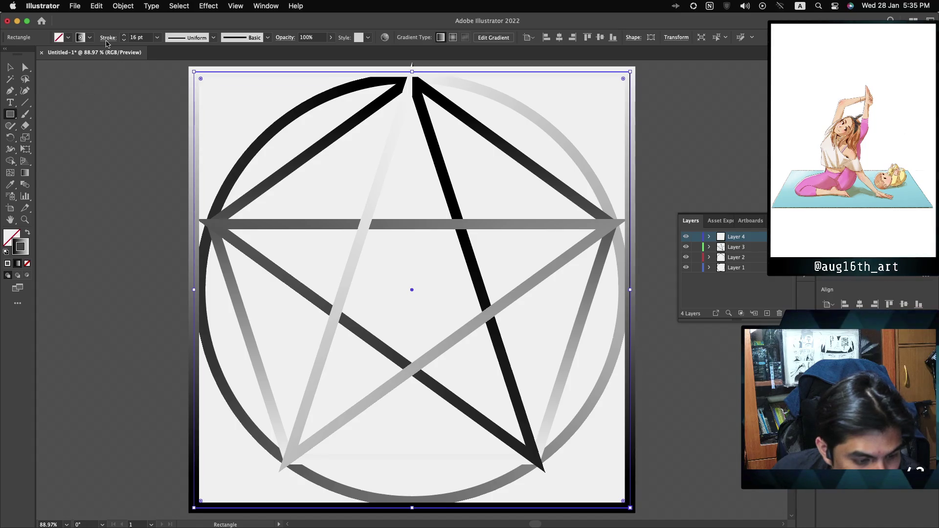
Give the rectangle no stroke and a solid black fill
left_click(59, 37)
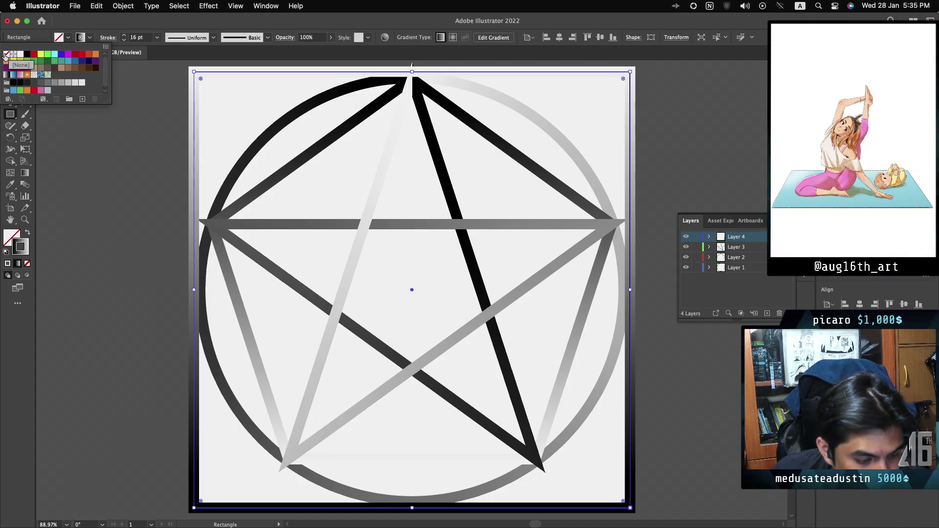
left_click(6, 53)
key("Escape")
left_click(61, 38)
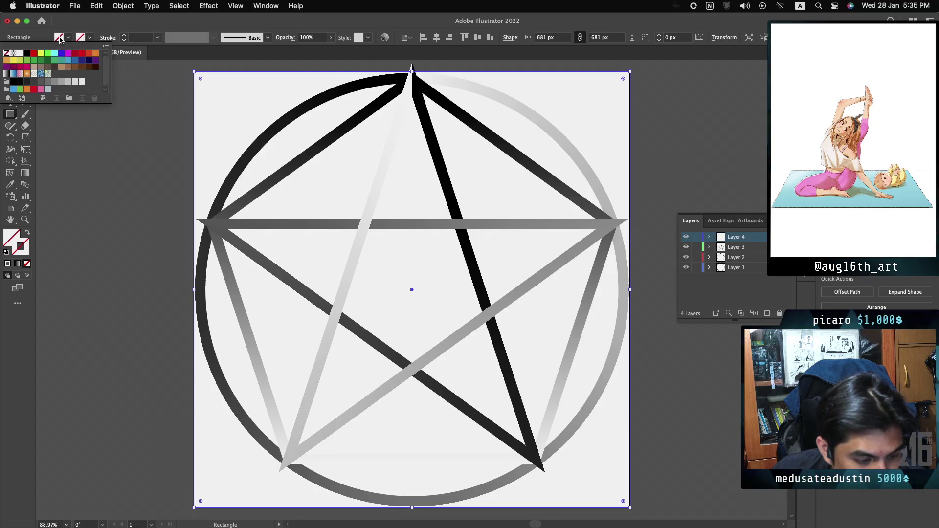
left_click(28, 53)
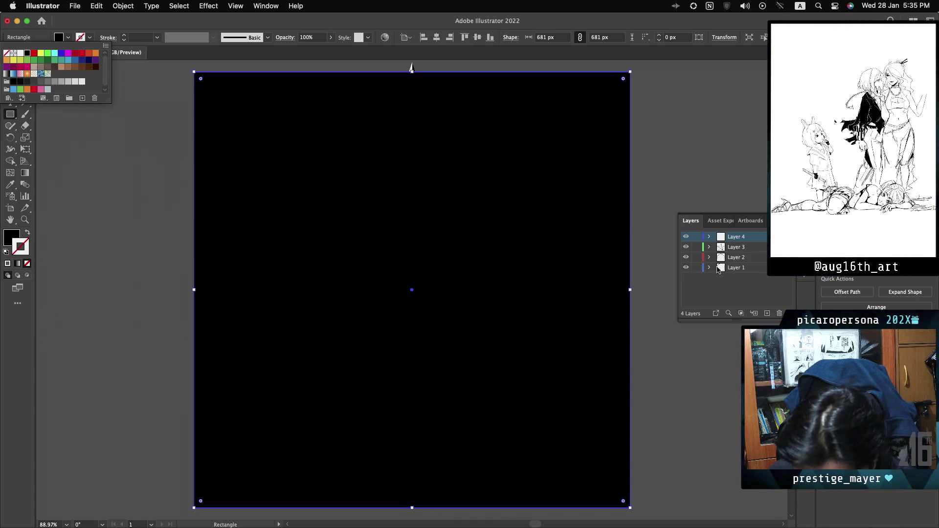
key("Escape")
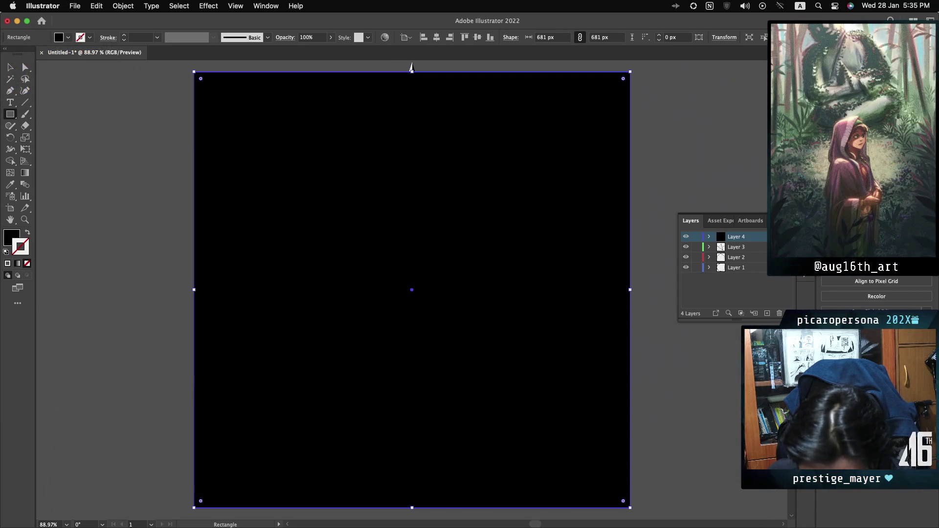
Toggle the black square layer's visibility on and off to compare with the emblem
left_click(739, 267)
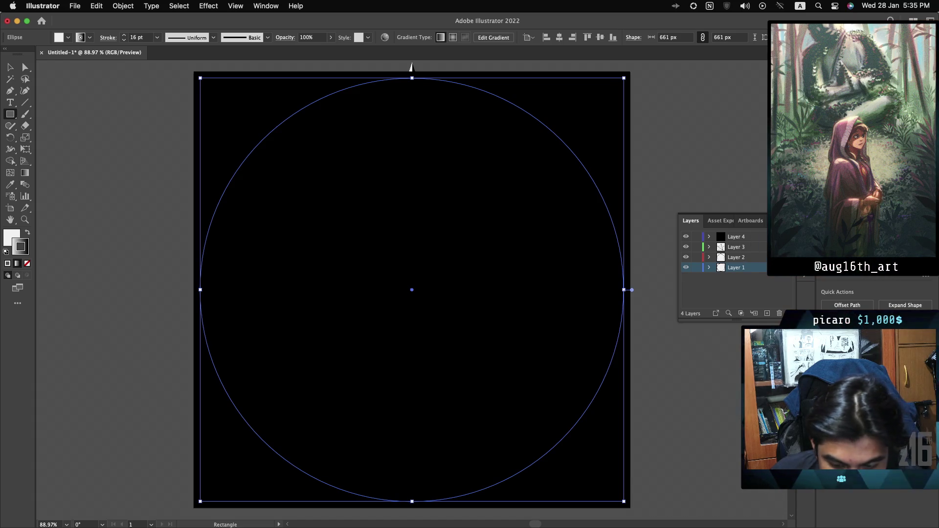
key("ctrl+z")
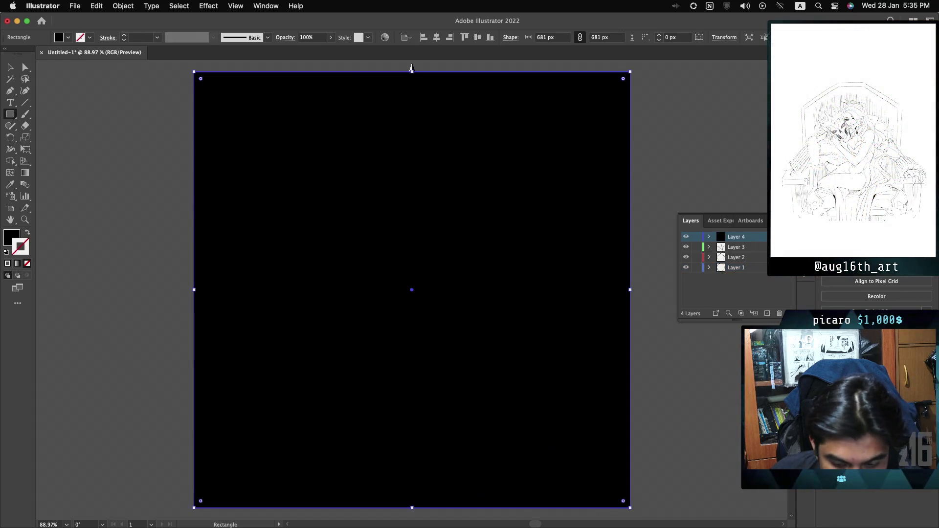
left_click(686, 237)
left_click(687, 237)
left_click(686, 237)
left_click(687, 237)
left_click(686, 237)
left_click(686, 236)
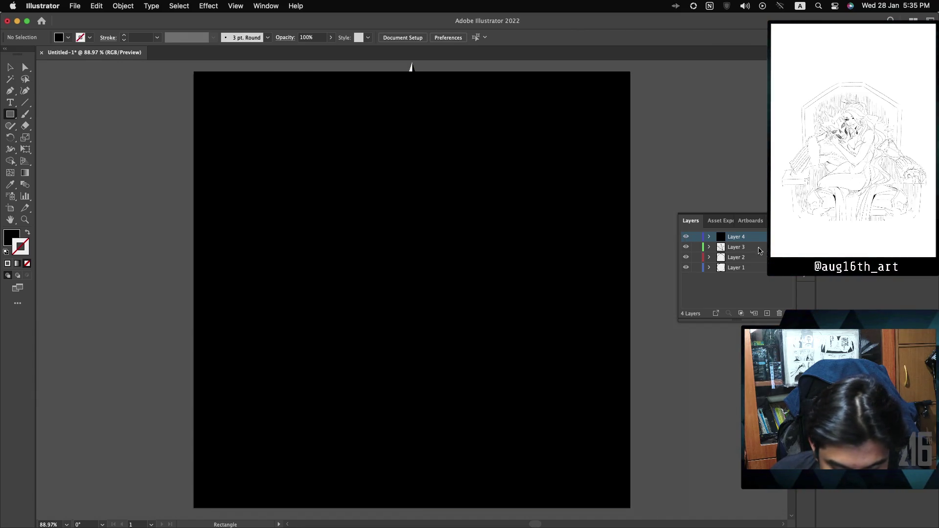
Select the black square on Layer 4 and make it a clipping mask
left_click(781, 268)
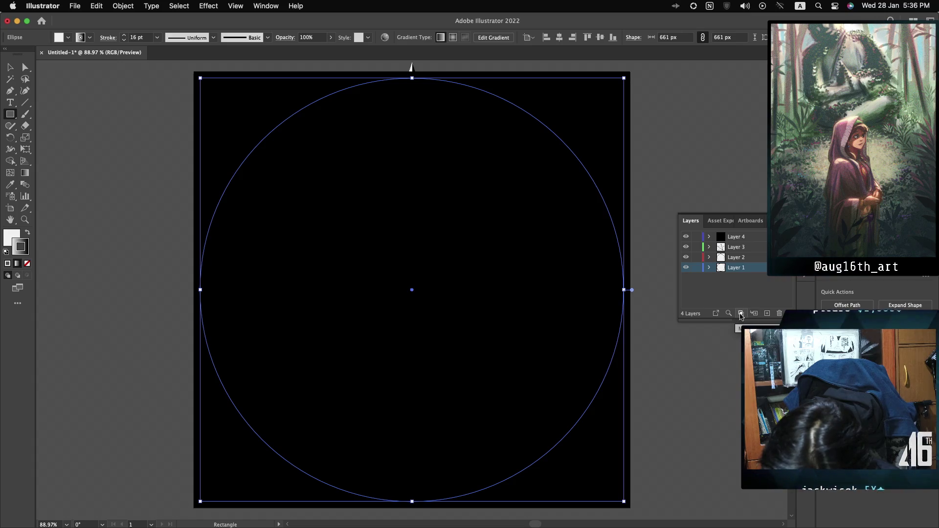
left_click(756, 237)
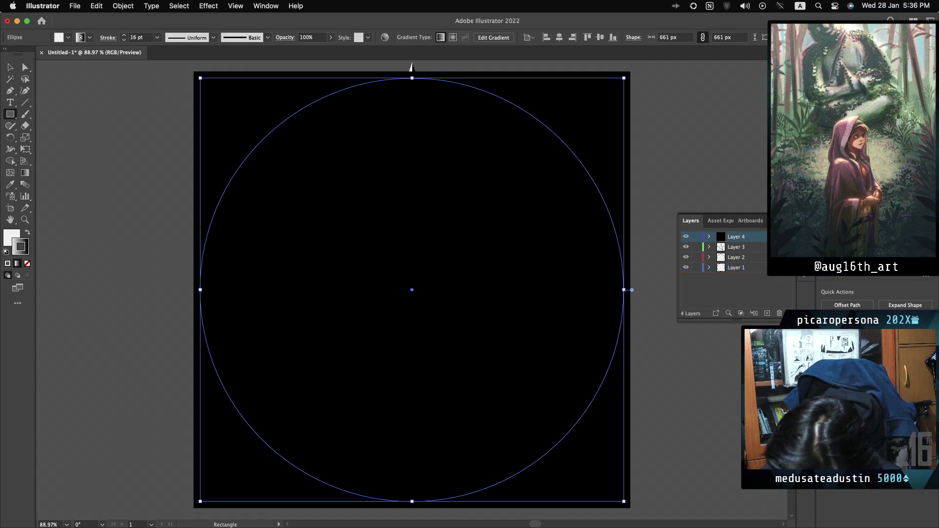
left_click(741, 313)
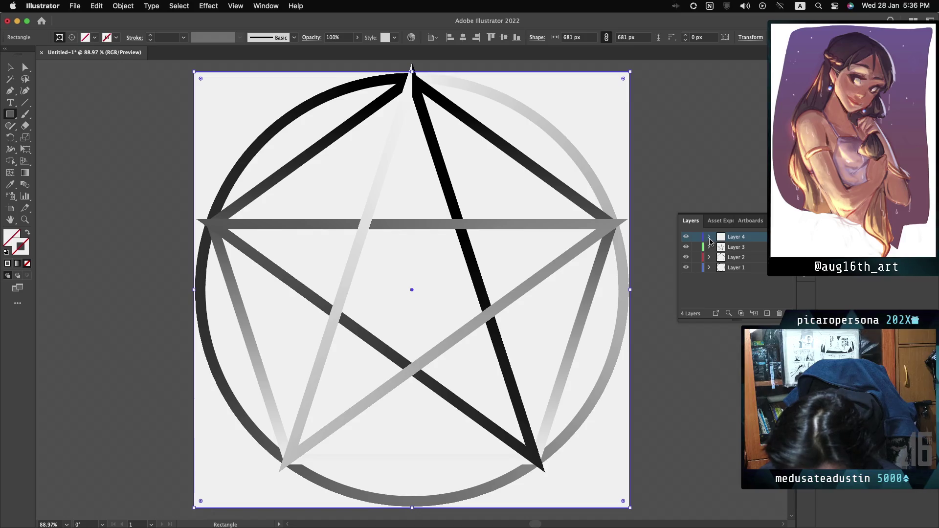
Swap the rectangle's fill and stroke, hide it within Layer 4, and pick the Ellipse tool
left_click(709, 237)
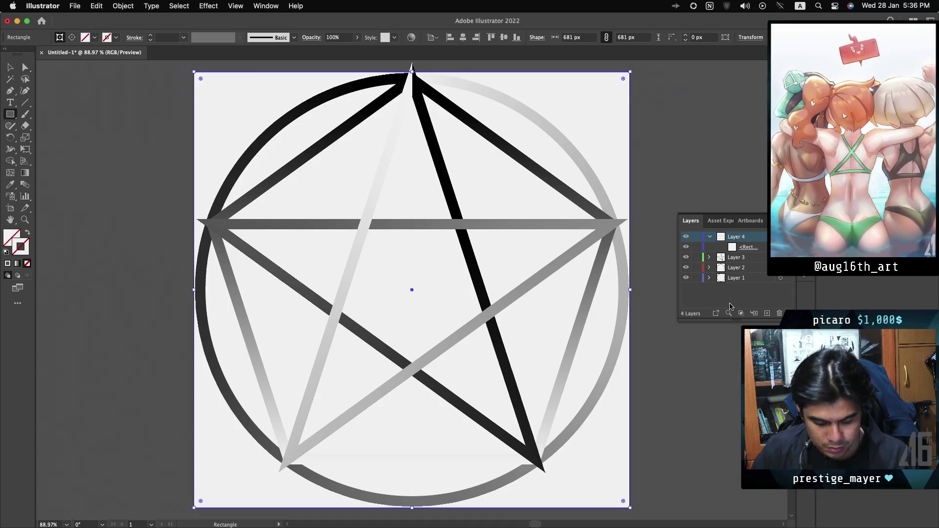
key("shift+x")
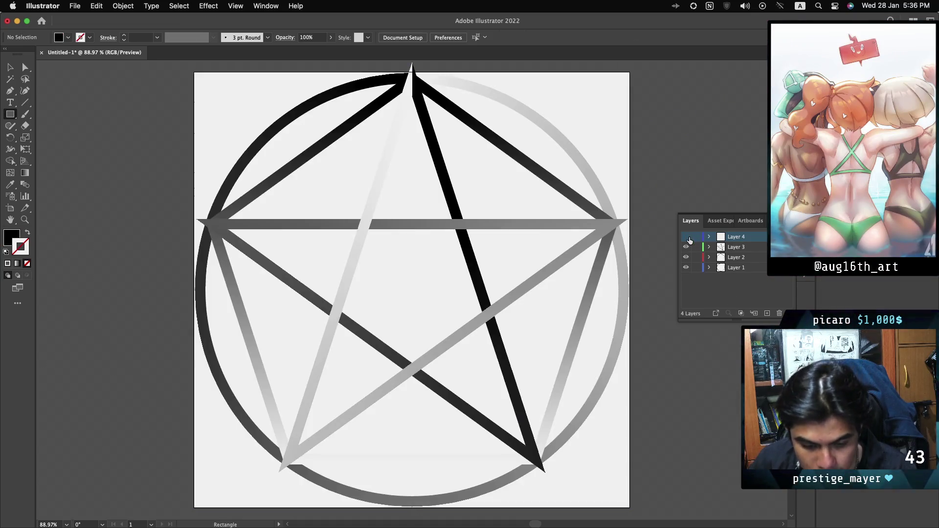
left_click(687, 237)
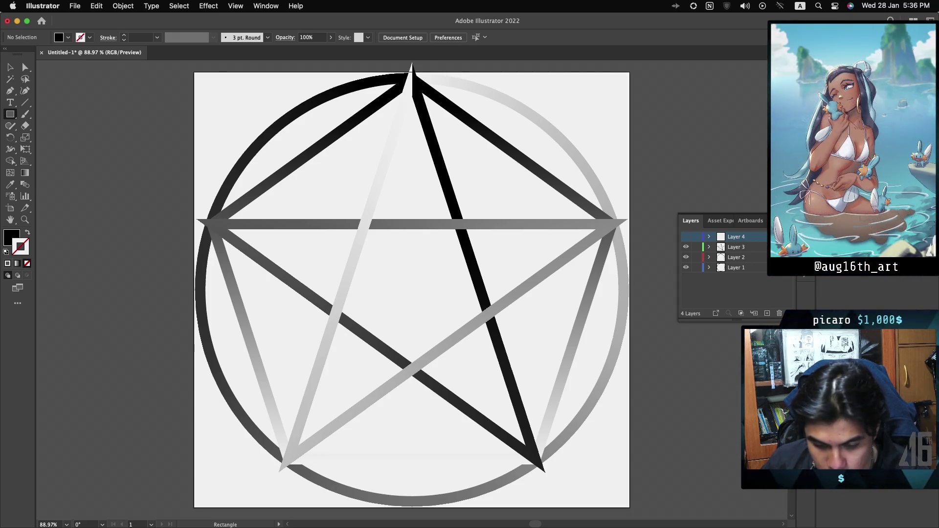
left_click(709, 237)
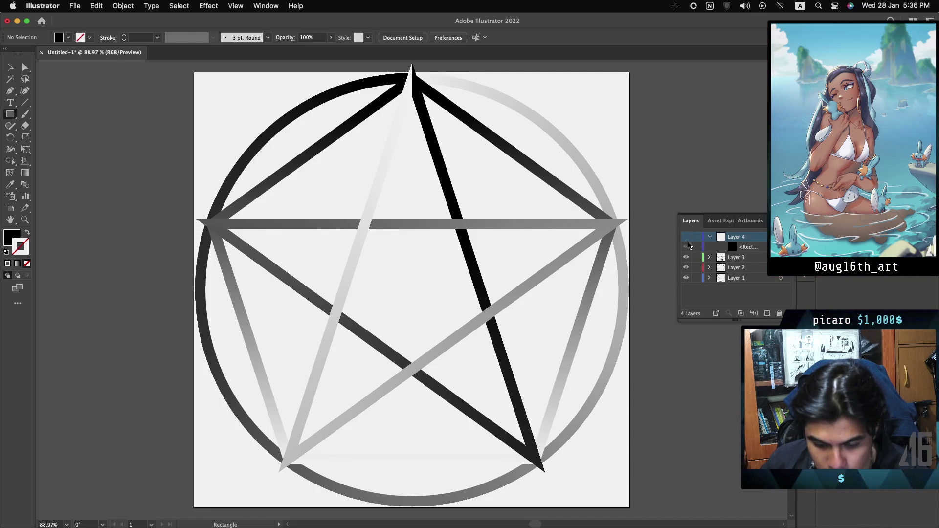
left_click(686, 237)
left_click(686, 247)
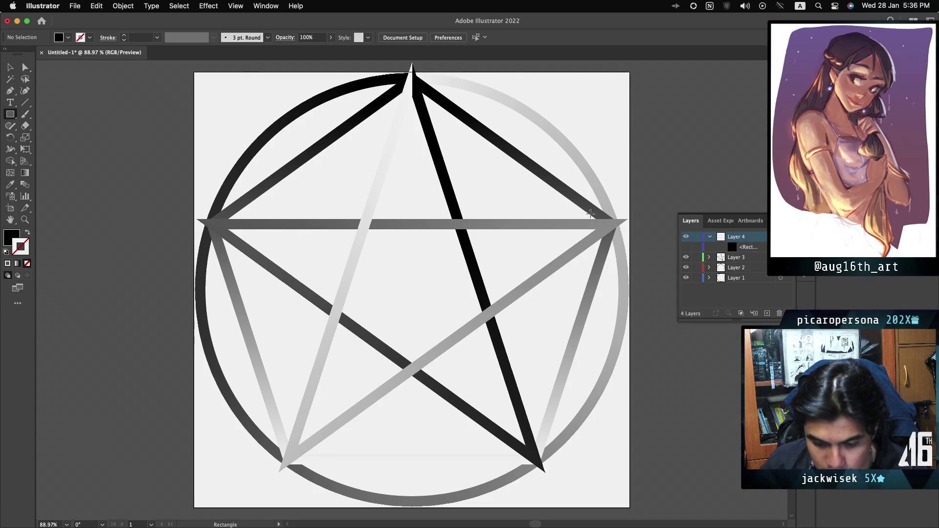
left_click_drag(10, 114, 53, 136)
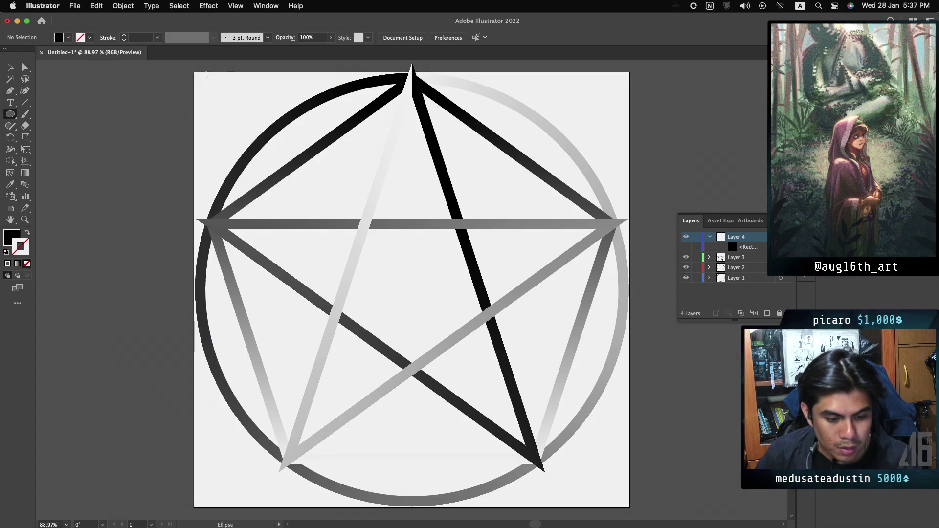
Draw a black 681 × 681 px circle over the artboard and unhide the black rectangle
mouse_move(193, 72)
left_mouse_down()
mouse_move(237, 146)
mouse_move(305, 215)
mouse_move(564, 438)
mouse_move(594, 452)
mouse_move(598, 473)
mouse_move(629, 507)
left_mouse_up()
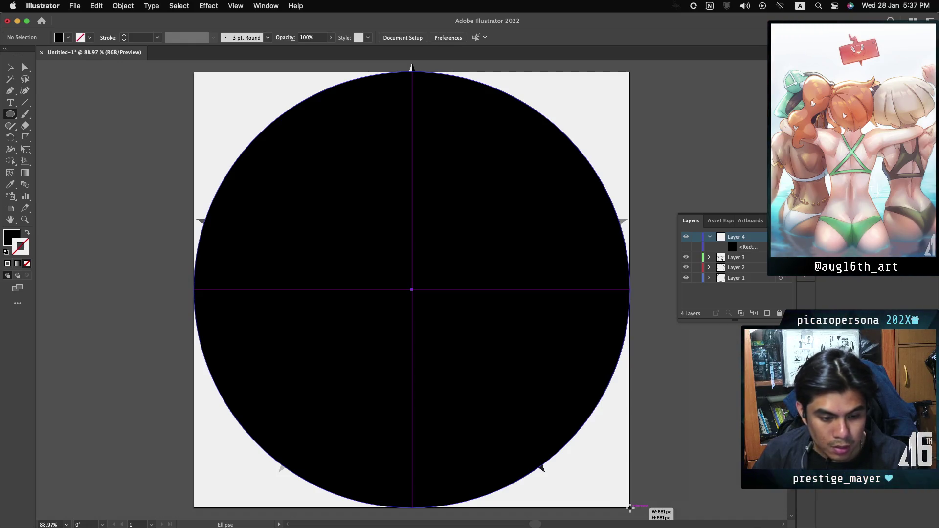
left_click_drag(630, 507, 630, 508)
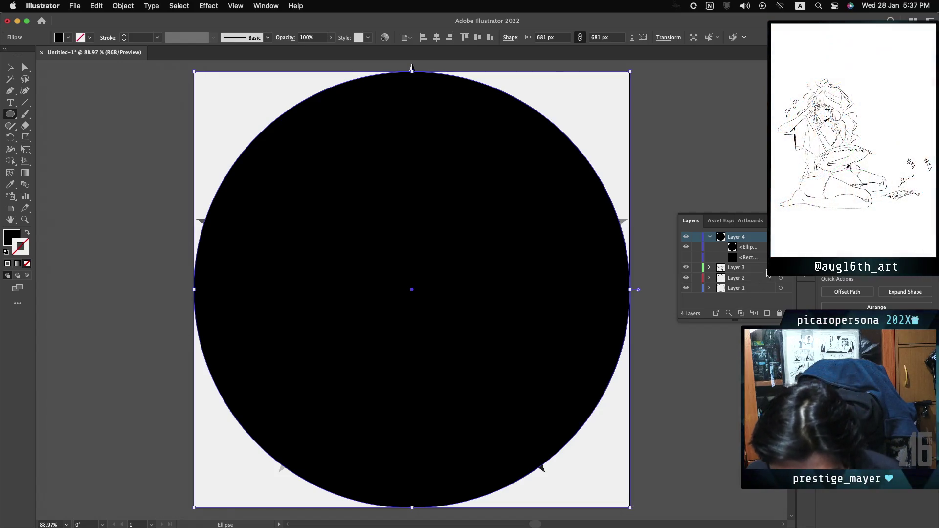
left_click(686, 257)
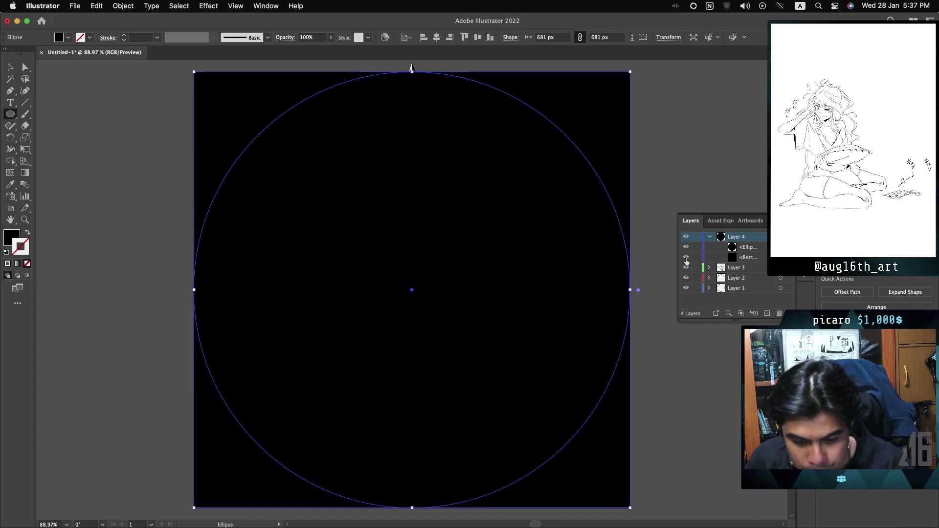
Select the Ellipse layer, try the F7 and Shift+F5 panel shortcuts, then open the Window menu
left_click(761, 247)
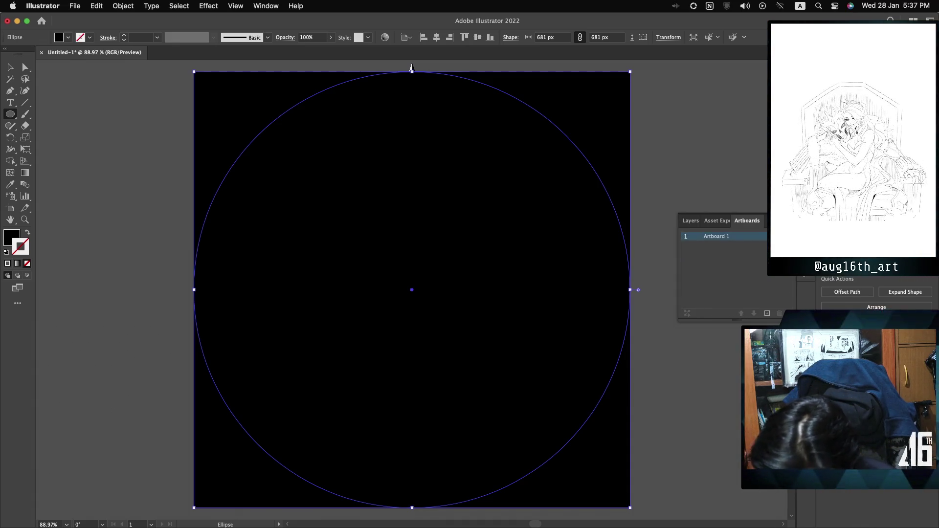
key("F7")
key("F7")
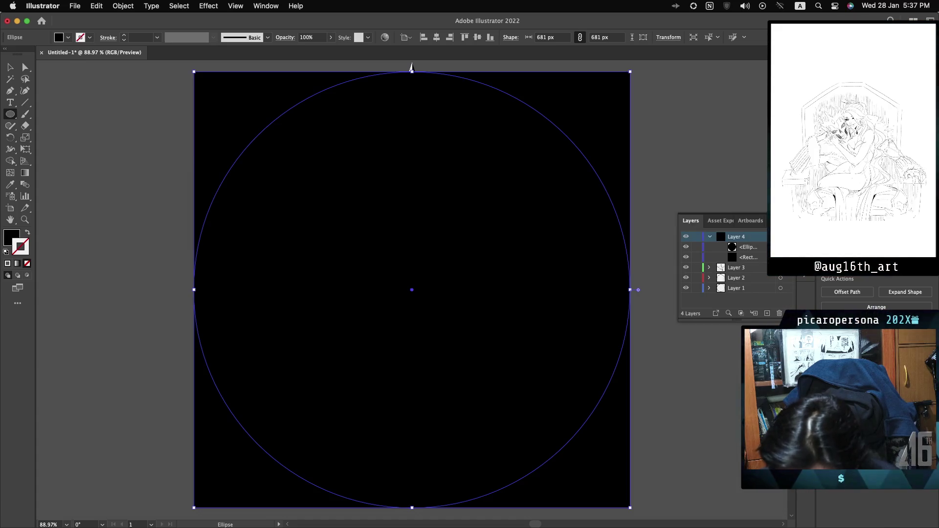
key("shift+F5")
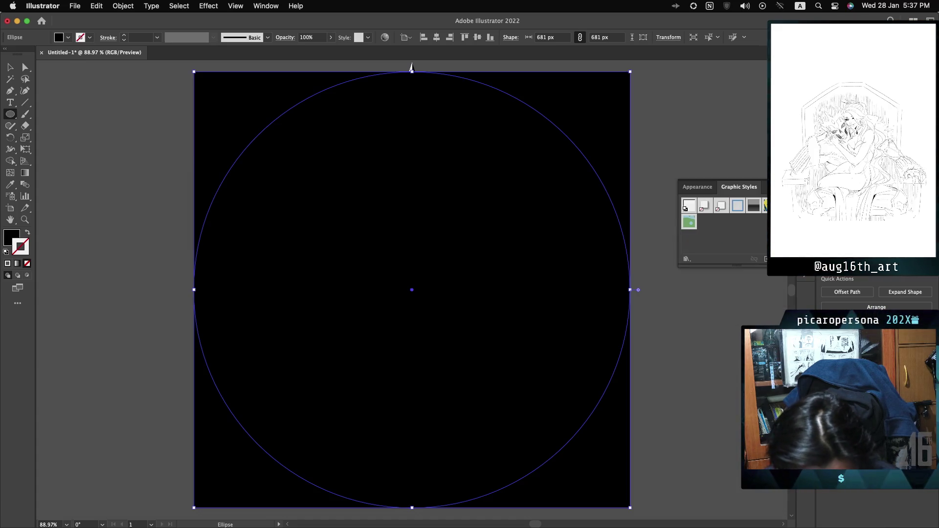
key("shift+F5")
key("F7")
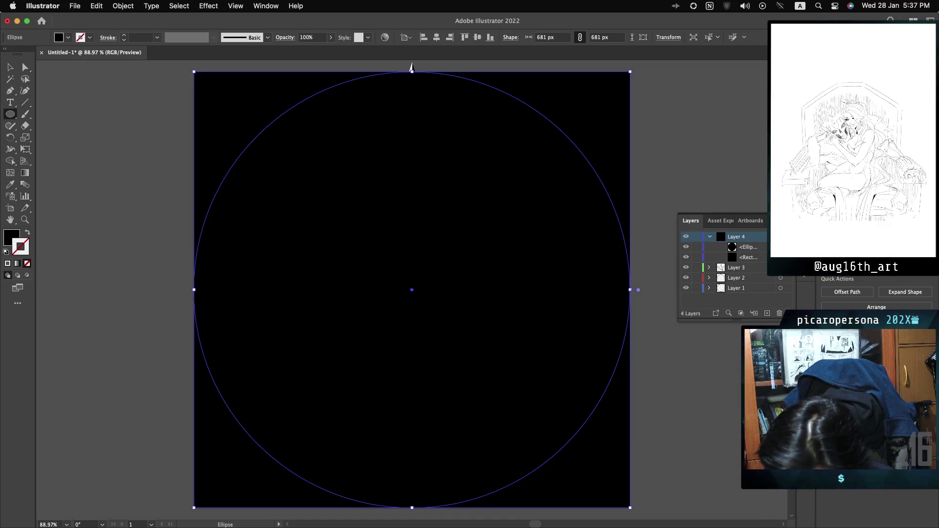
key("super+shift+F10")
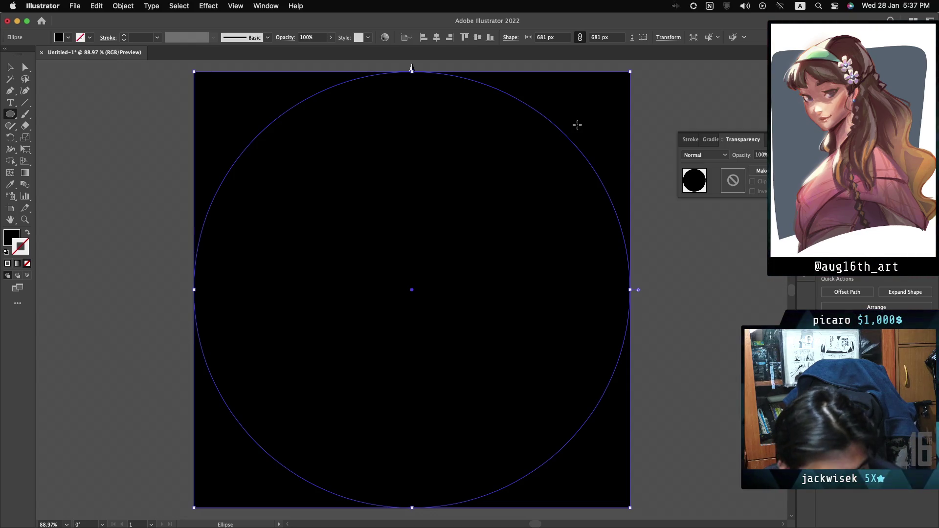
left_click(266, 6)
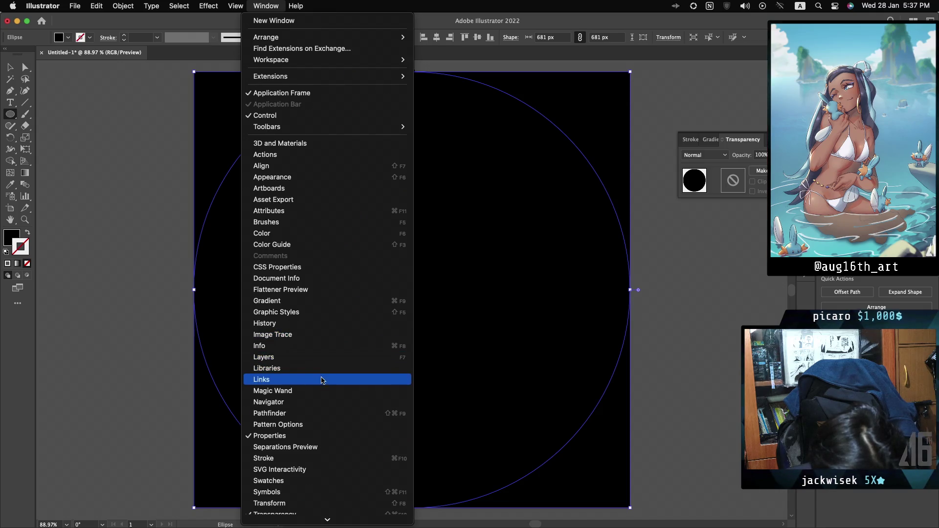
Open the Pathfinder panel and try Minus Front with the circle and square selected
left_click(332, 414)
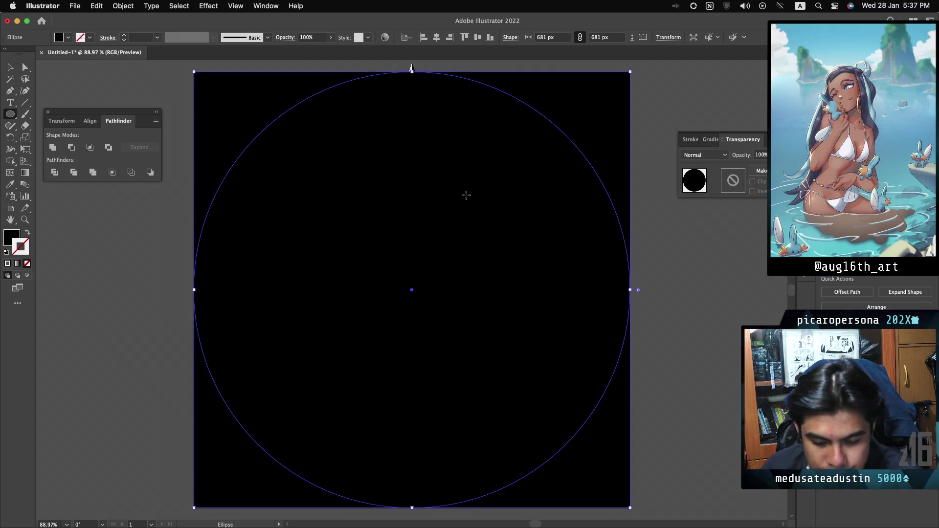
left_click(71, 148)
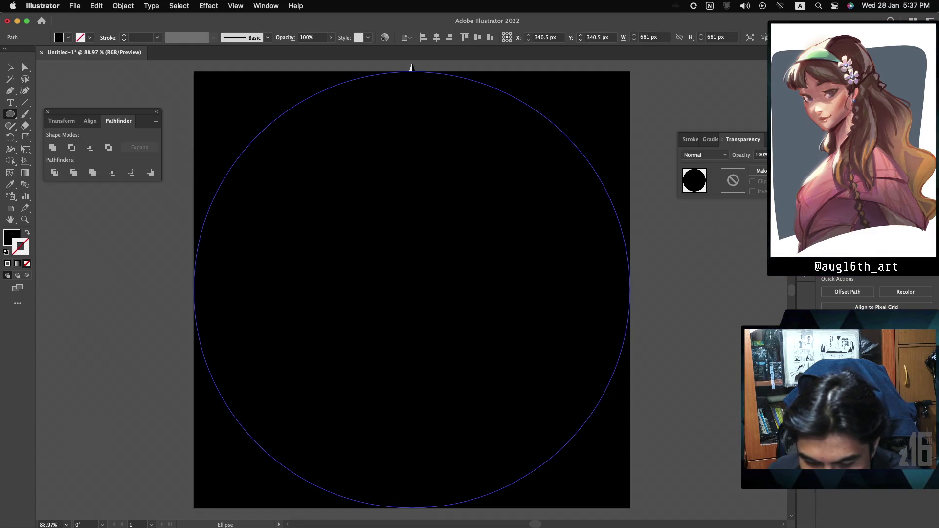
key("F7")
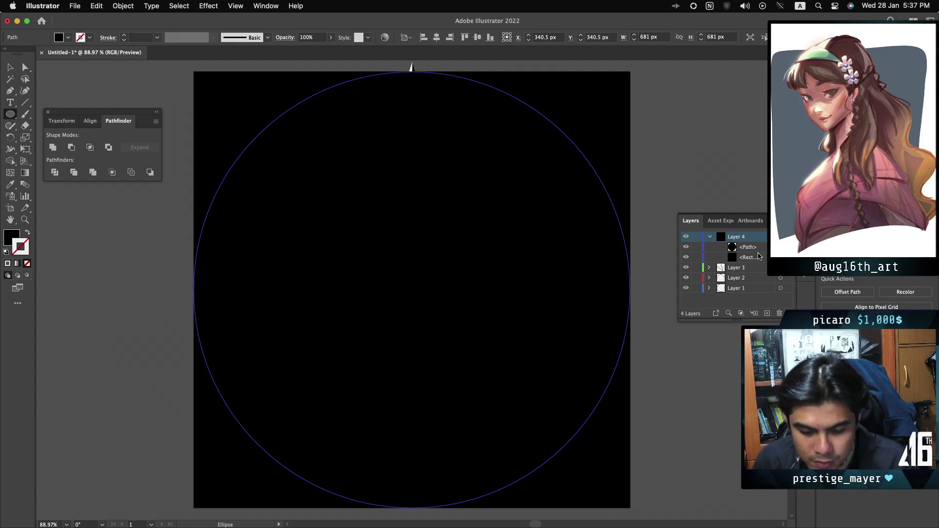
left_click(753, 254)
left_click(755, 249)
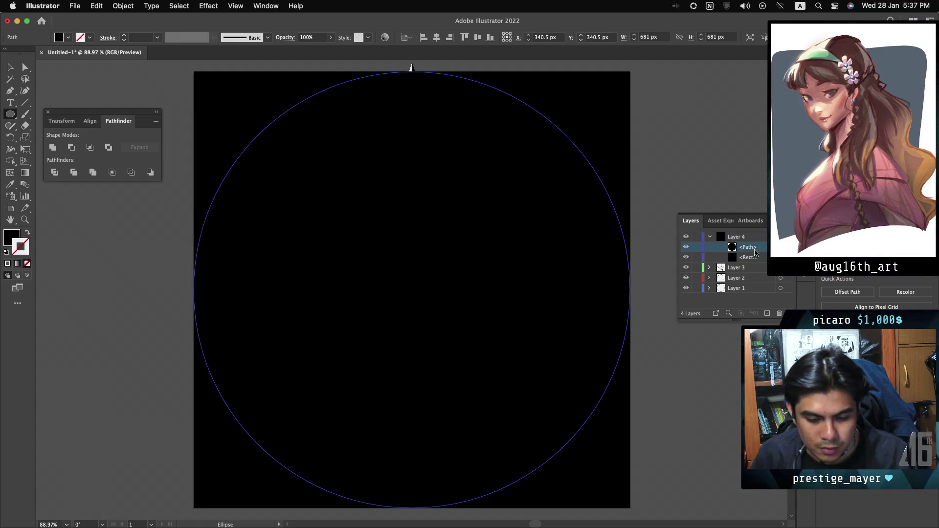
left_click(756, 253, "shift")
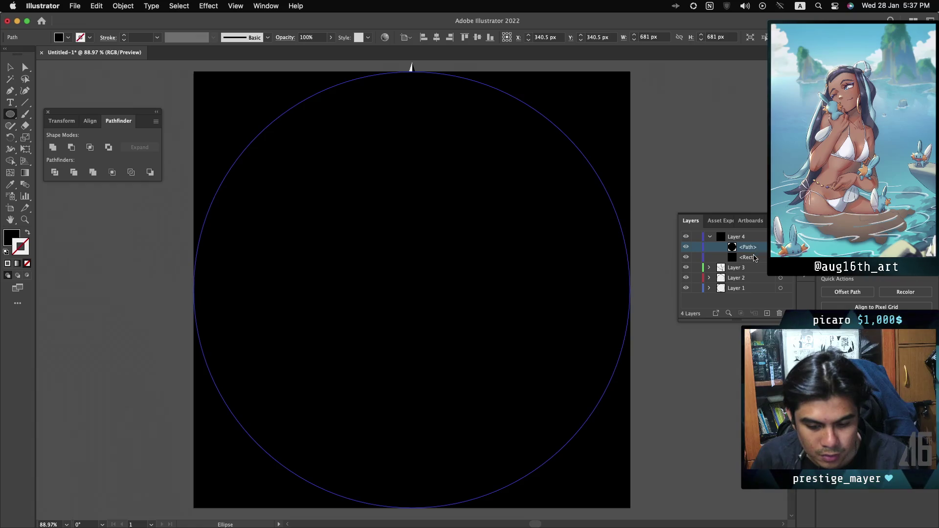
left_click(71, 148)
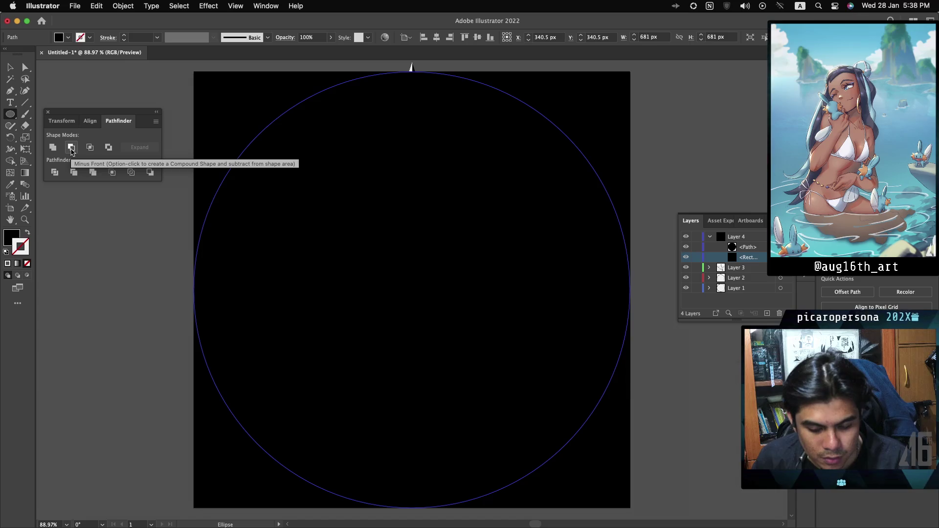
Rearrange the circle and square stacking order and check visibility, ending with the circle on top
left_click(763, 248)
left_click_drag(764, 255, 759, 253)
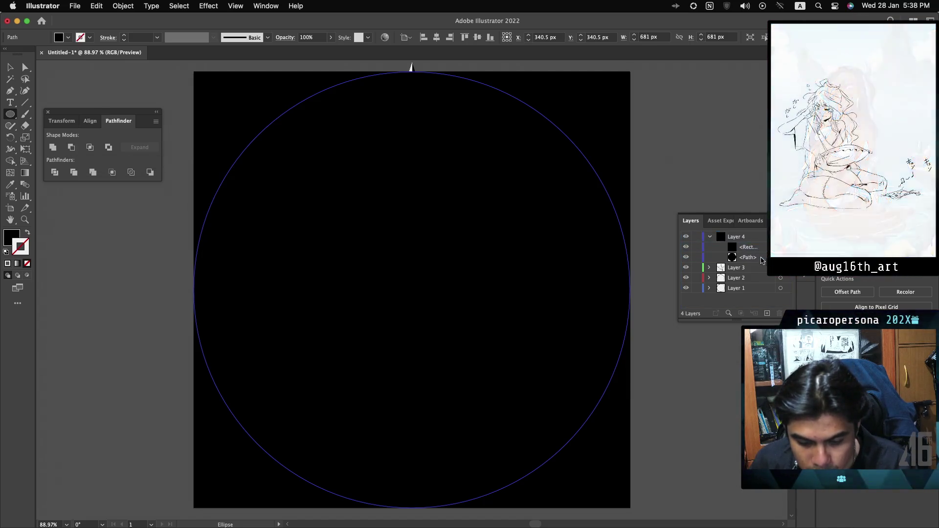
left_click(71, 147)
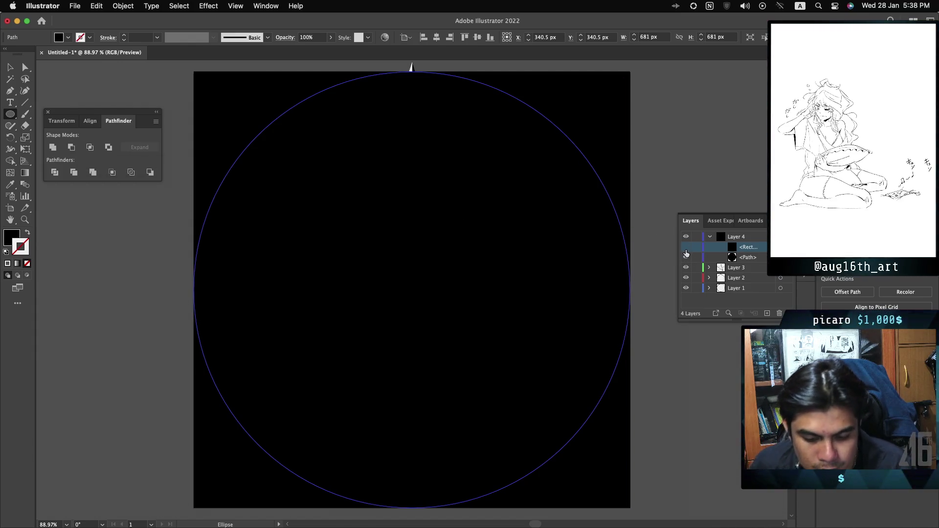
left_click(686, 249)
left_click(686, 248)
left_click(686, 258)
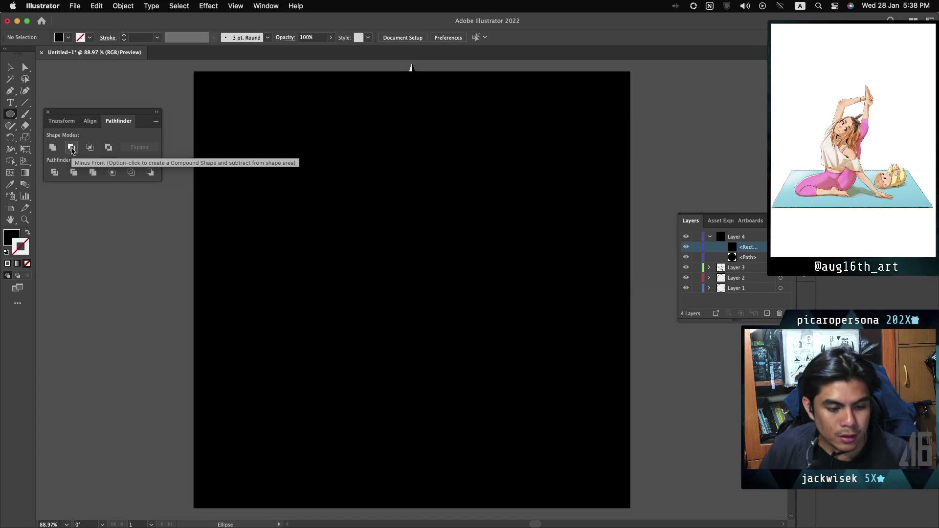
left_click_drag(748, 257, 757, 246)
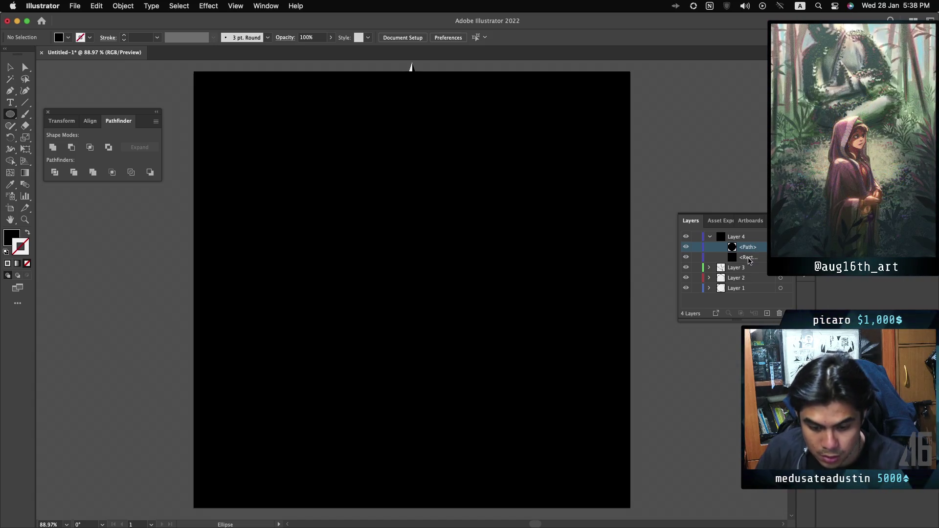
Select both the circle and the square and apply Minus Front to cut the round hole
left_click(748, 259)
left_click(411, 69)
left_click(411, 68)
left_click(411, 68)
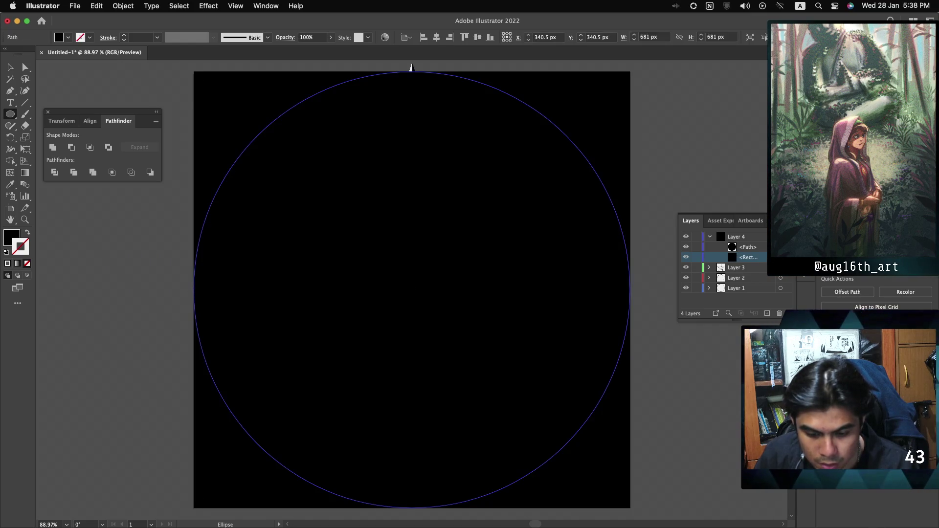
left_click(411, 68)
left_click(411, 69, "shift")
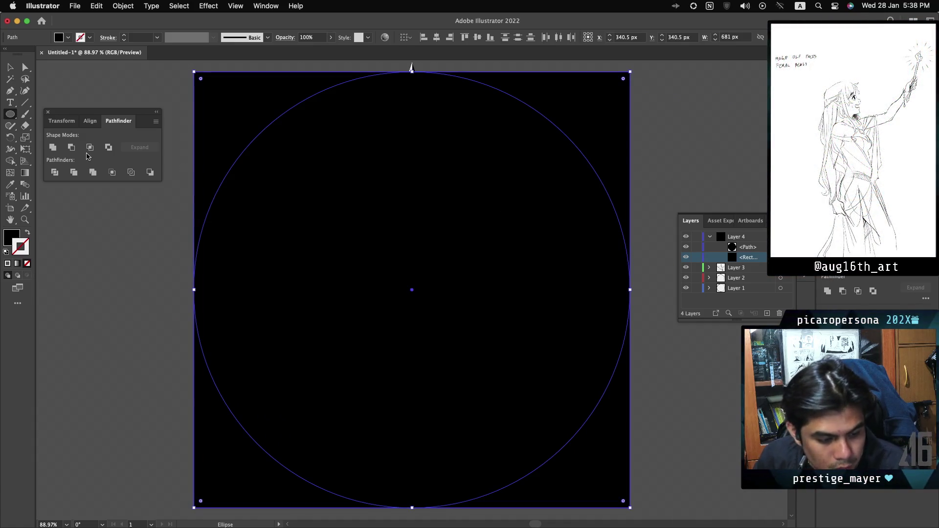
left_click(71, 149)
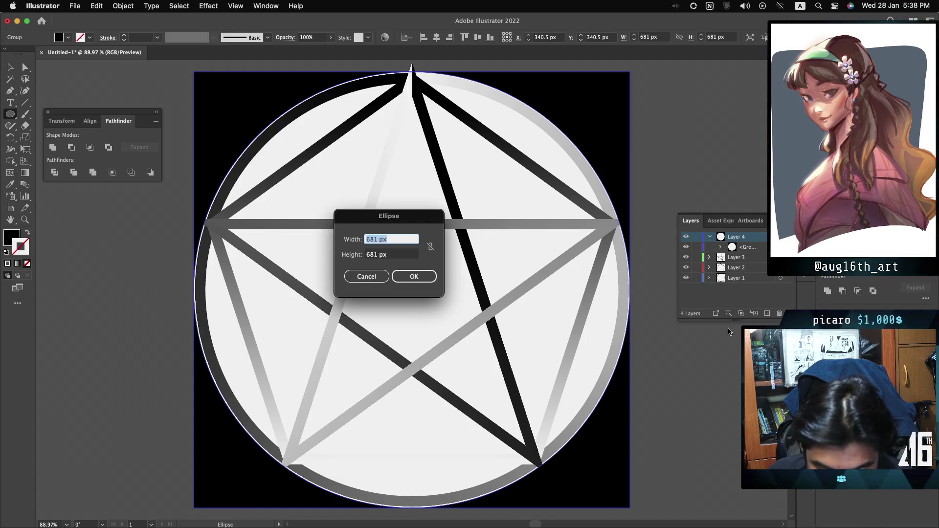
Dismiss the Ellipse size dialog, switch to the Selection tool and clear the selection
left_click(389, 276)
left_click(367, 277)
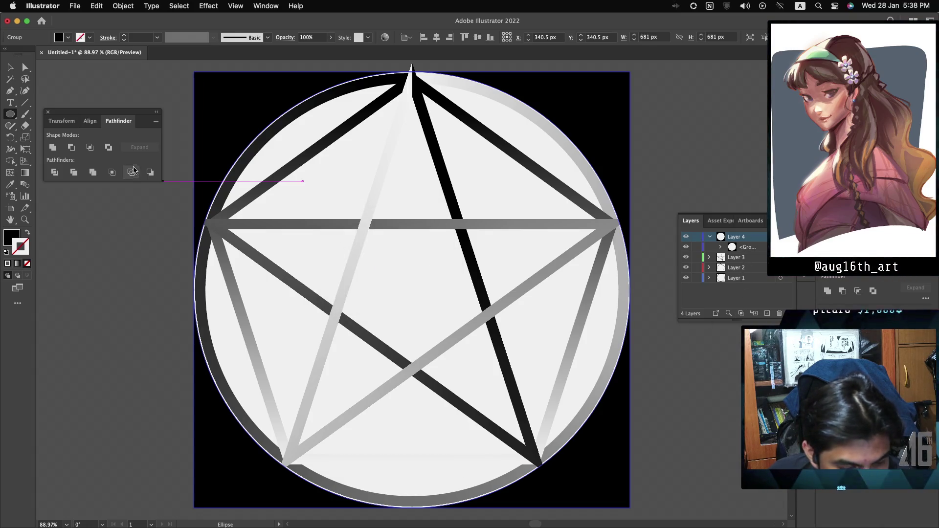
left_click(10, 67)
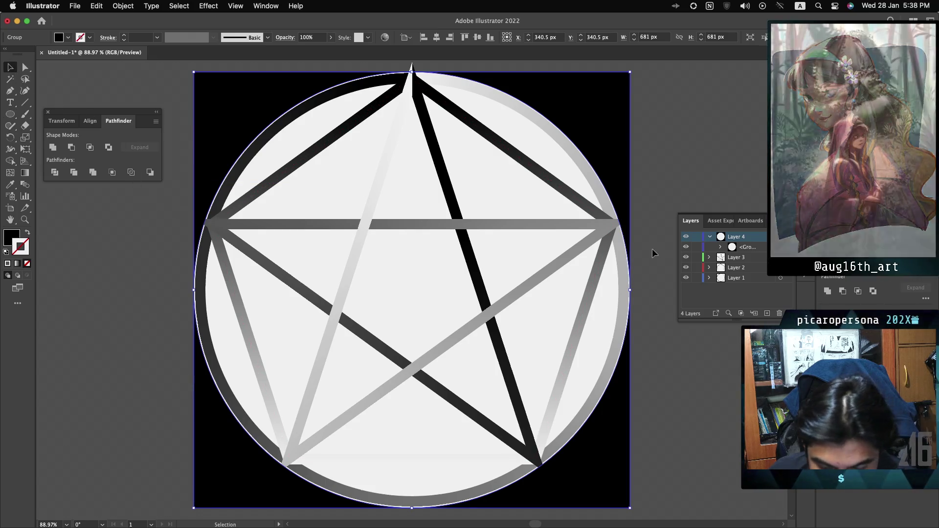
left_click(781, 237)
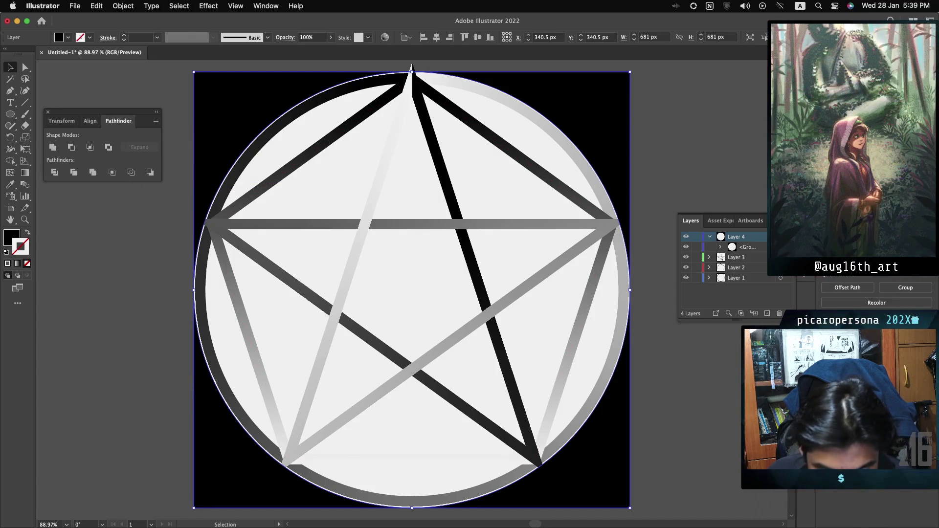
left_click(780, 278)
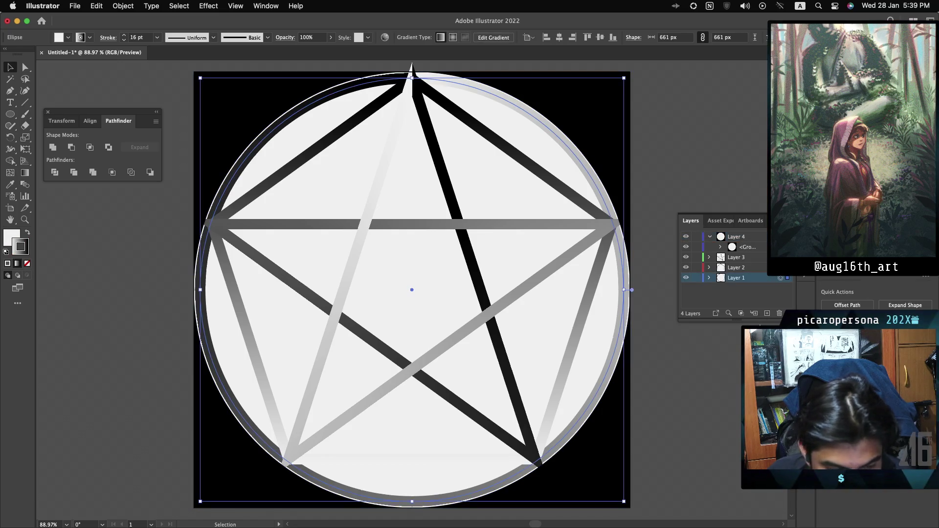
key("super+shift+a")
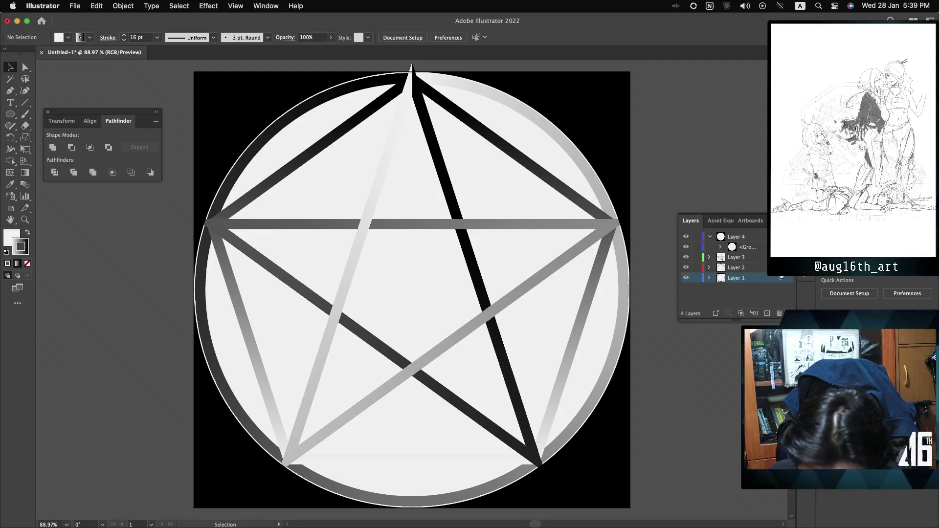
Select the ring ellipse on Layer 1 and raise its stroke weight from 16 pt to 20 pt
left_click(781, 277)
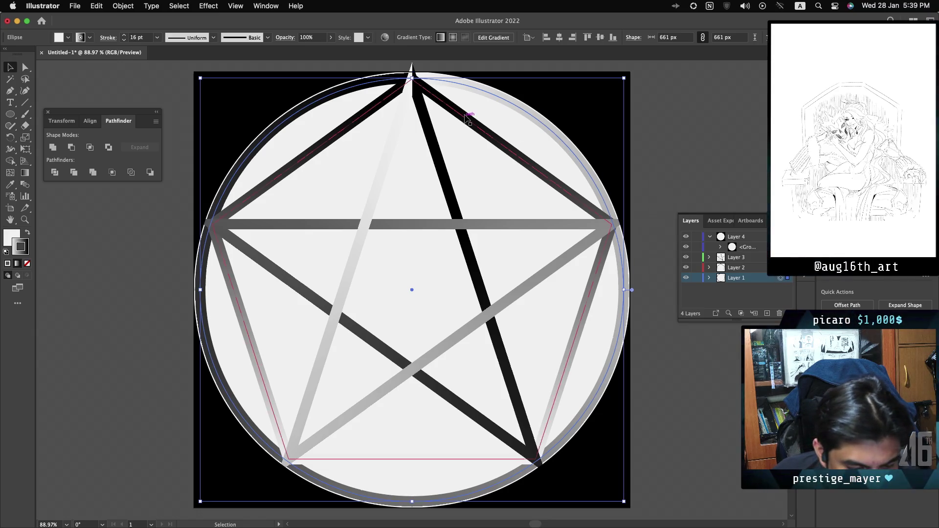
left_click(123, 36)
left_click(123, 37)
left_click(123, 36)
left_click(123, 37)
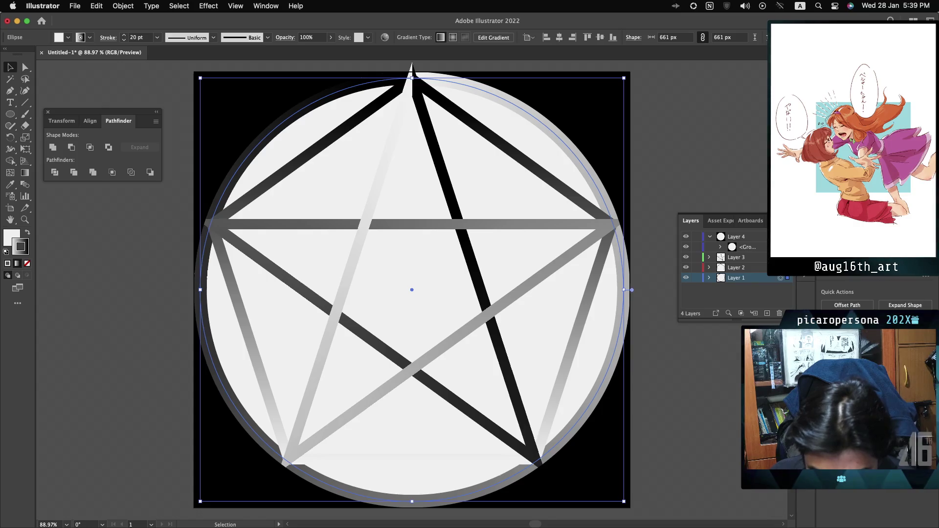
left_click(756, 258)
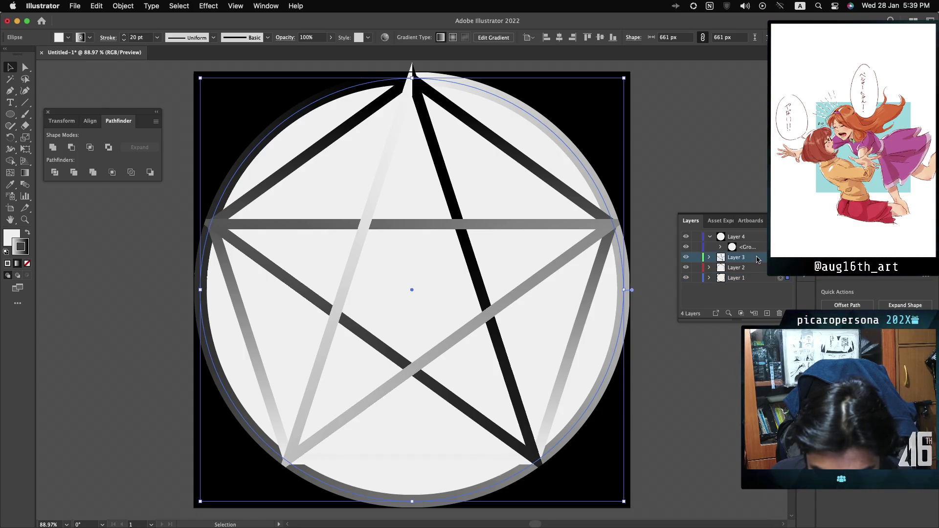
Raise the stroke weight of the star artwork on Layer 3 to 20 pt
left_click(781, 257)
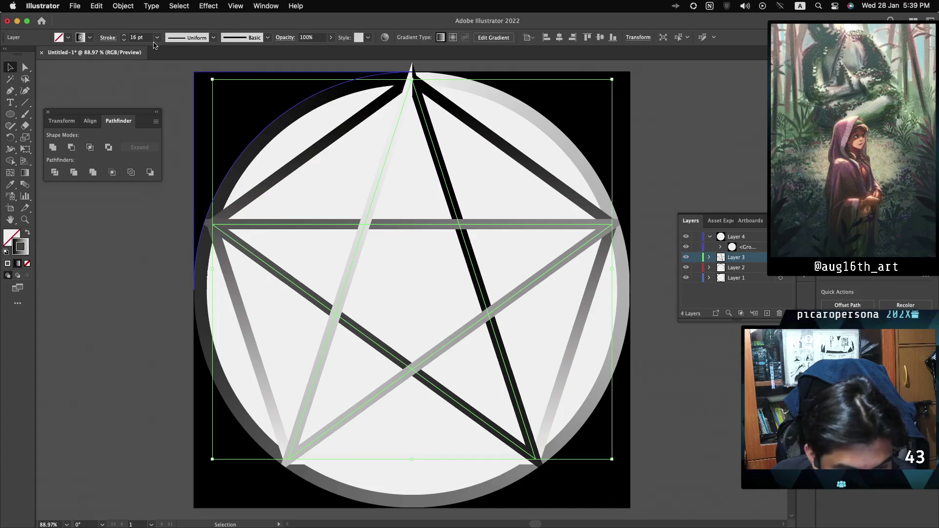
left_click(124, 38)
left_click(125, 38)
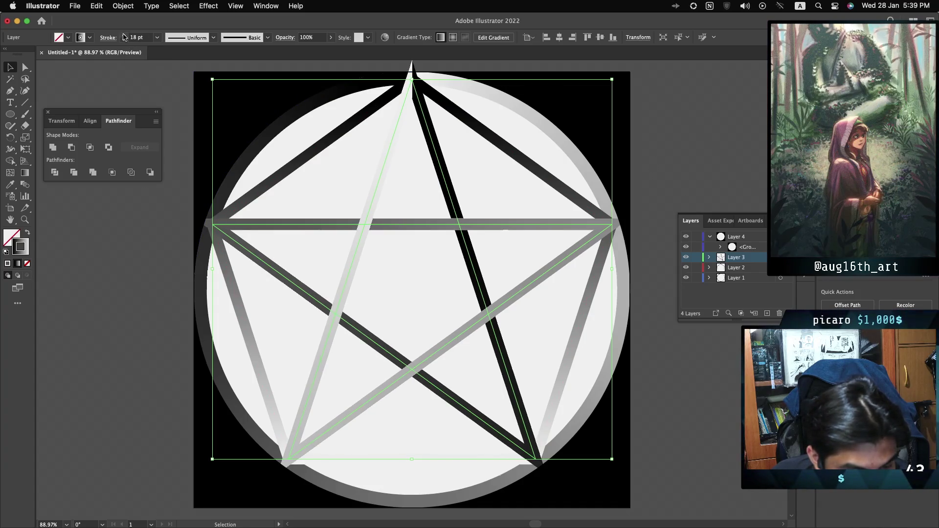
left_click(124, 38)
left_click(124, 37)
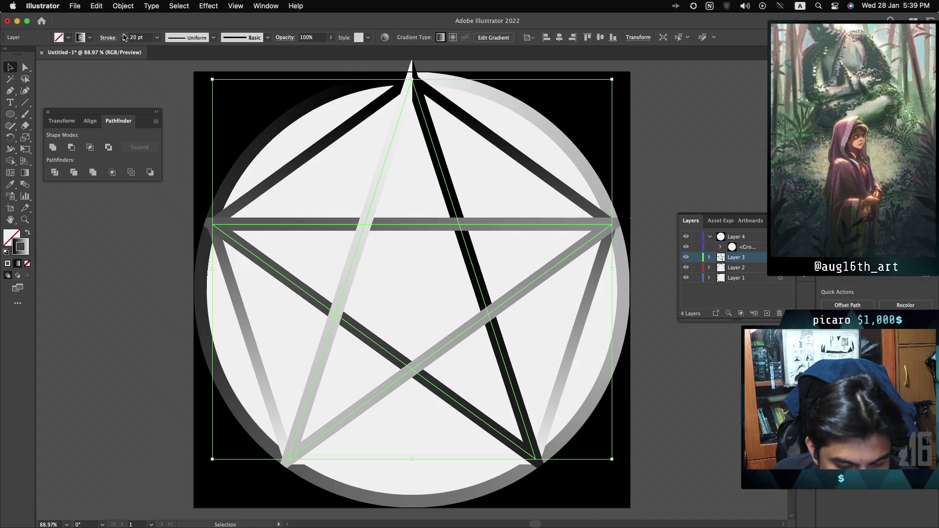
Hide Layer 2's darker star strokes while keeping Layer 4's background visible
left_click(687, 239)
left_click(687, 246)
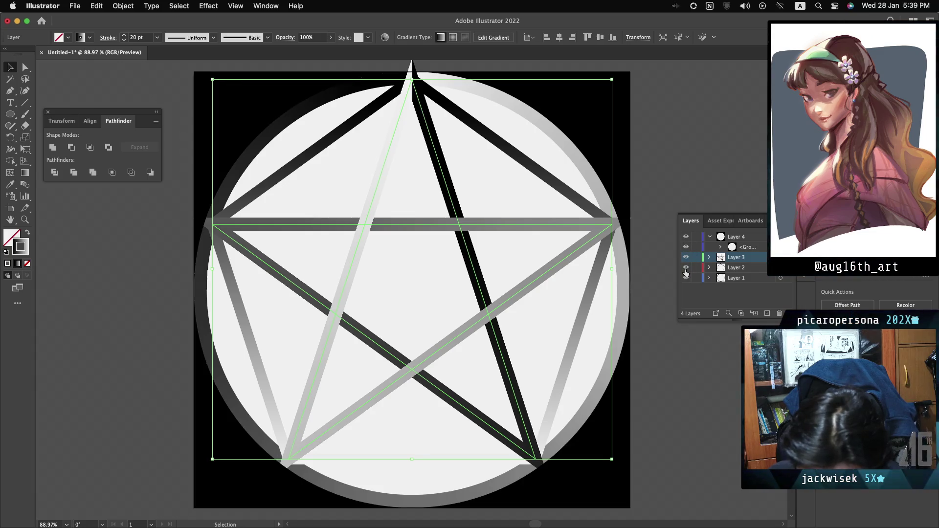
left_click(685, 267)
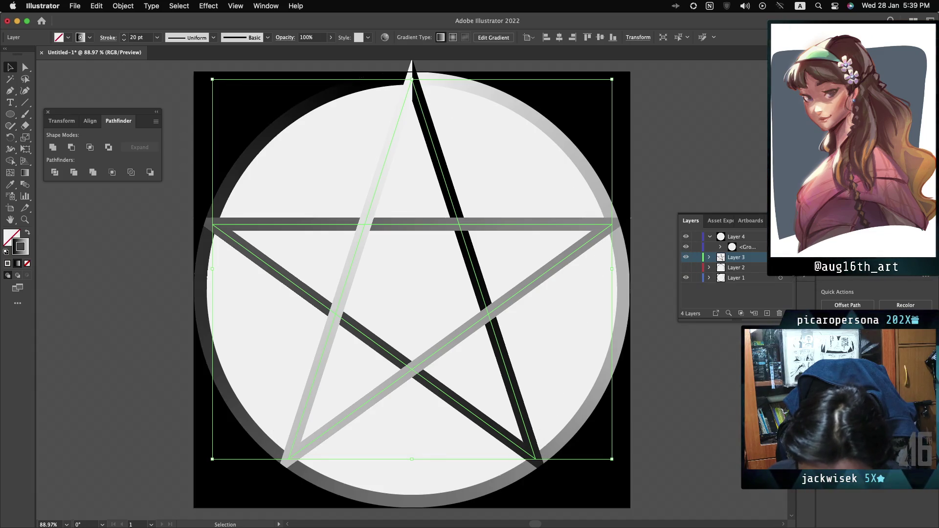
left_click(736, 277)
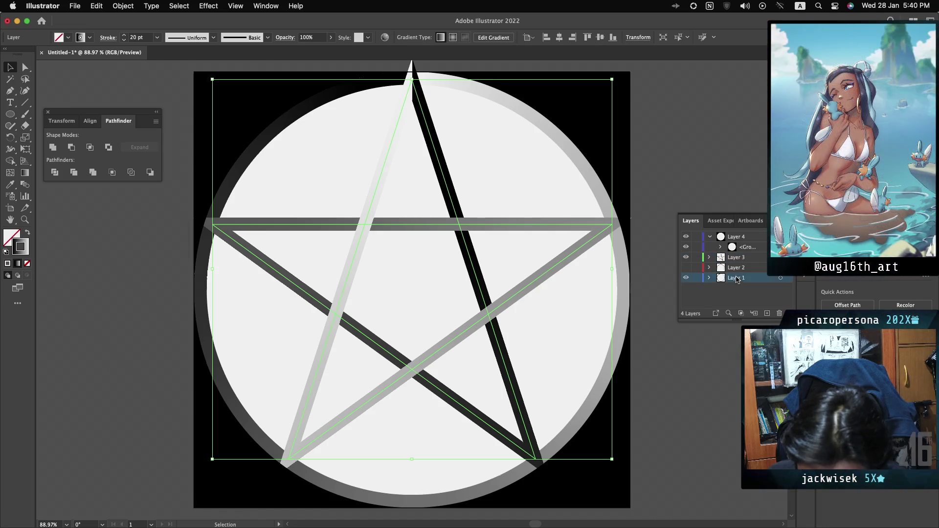
Nest Layer 1 inside Layer 4, checking the ring and background by toggling visibility
left_click_drag(739, 257, 742, 256)
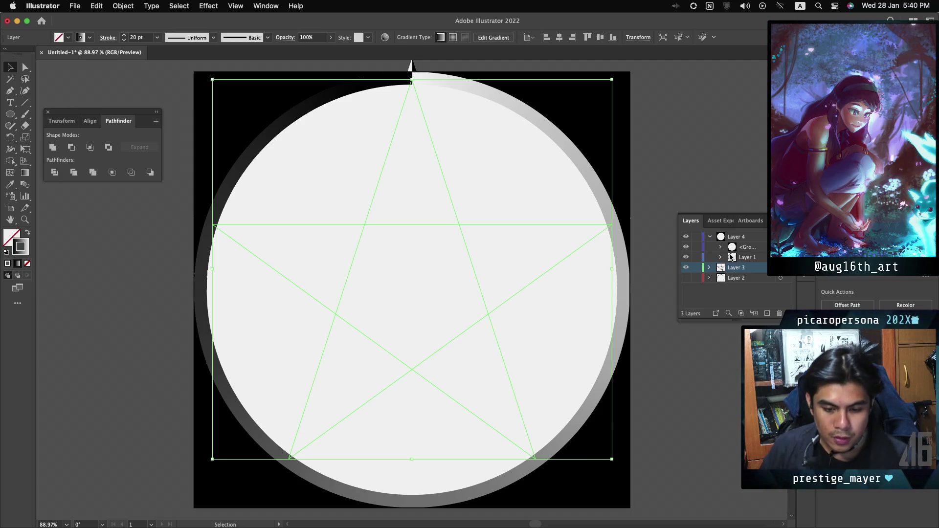
left_click(686, 258)
left_click(686, 258)
left_click(687, 258)
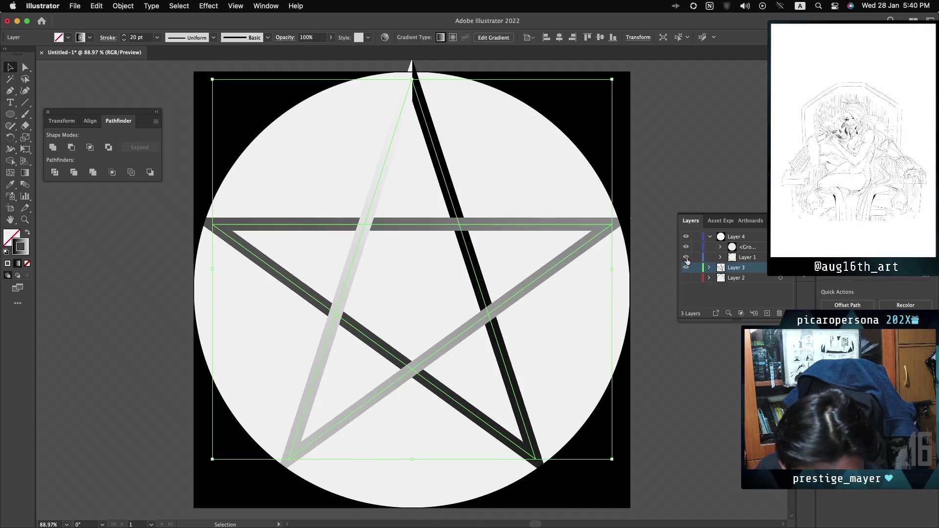
left_click(686, 257)
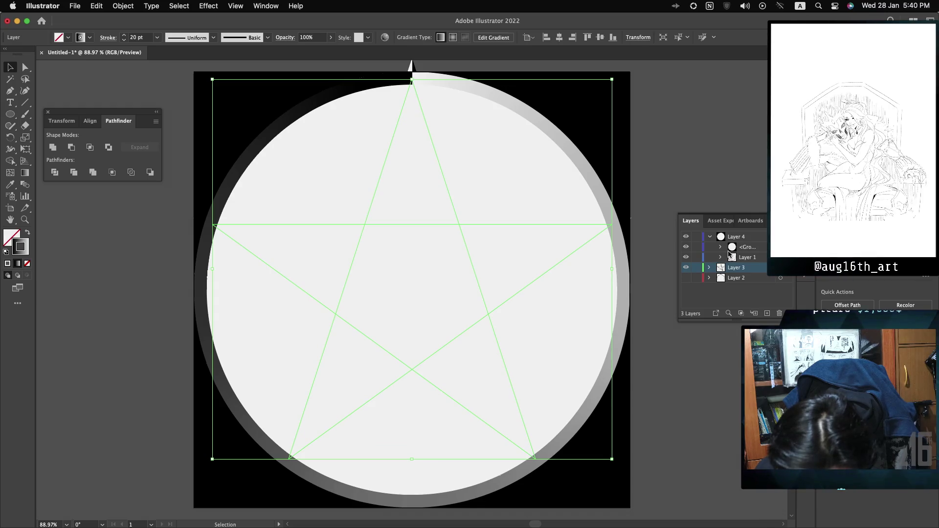
left_click(687, 247)
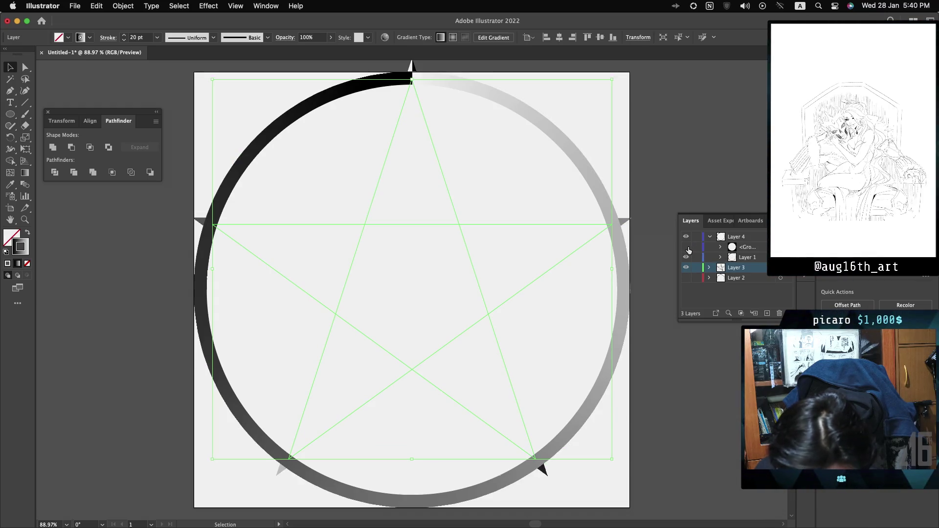
left_click(687, 247)
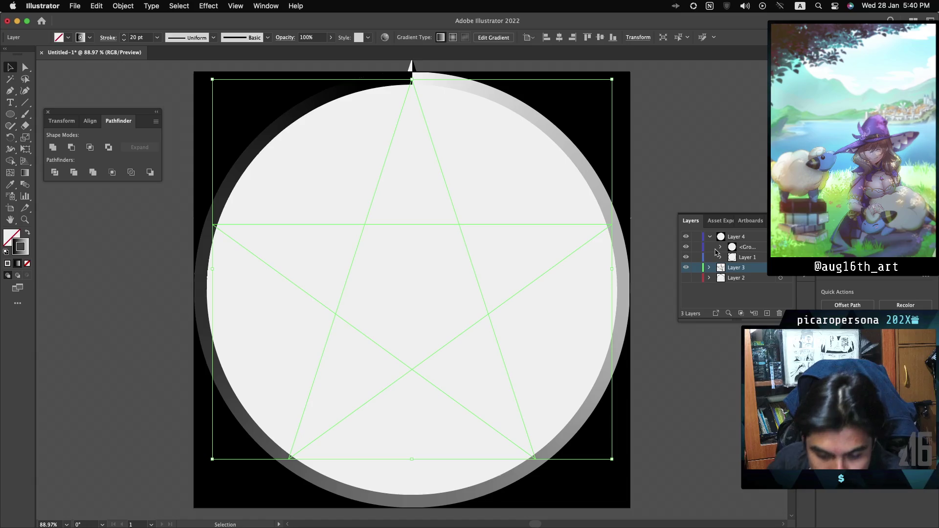
Nest Layer 3 inside Layer 4 as well and select the ring ellipse
left_click_drag(720, 270, 720, 269)
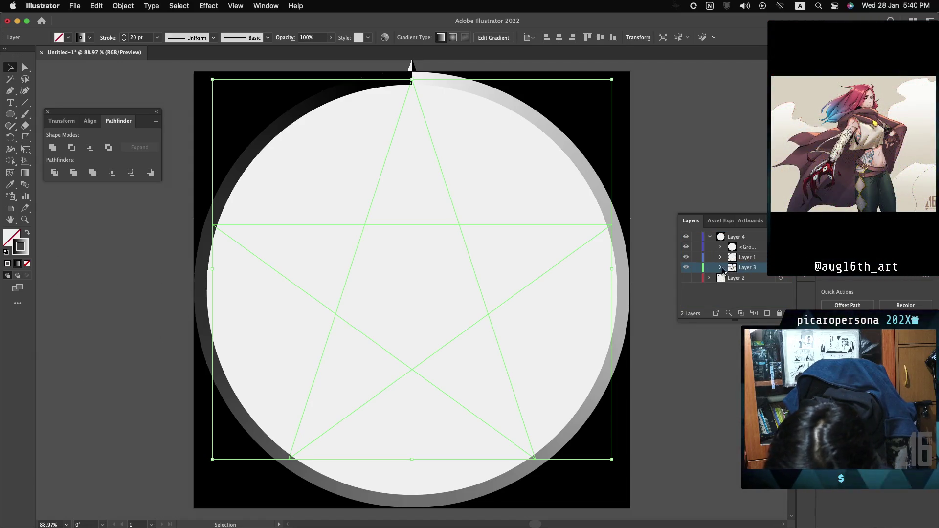
left_click(755, 258)
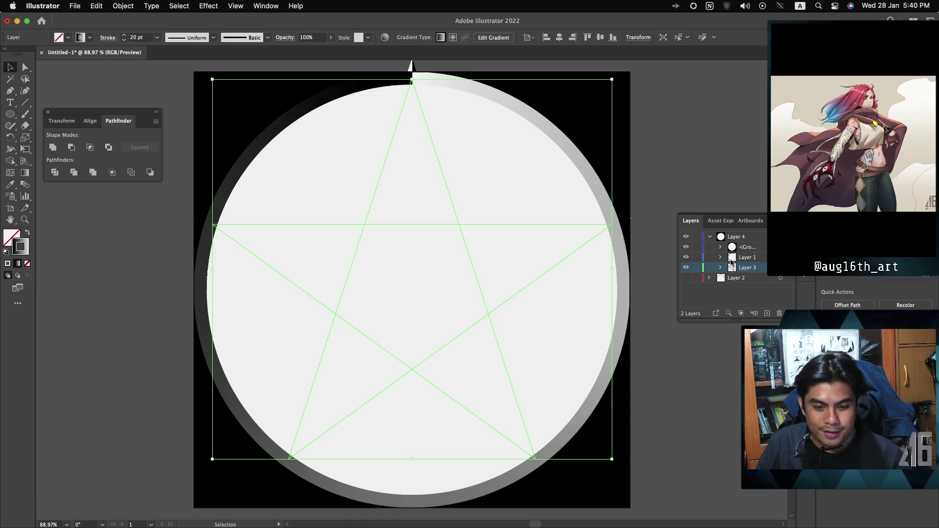
left_click(765, 261)
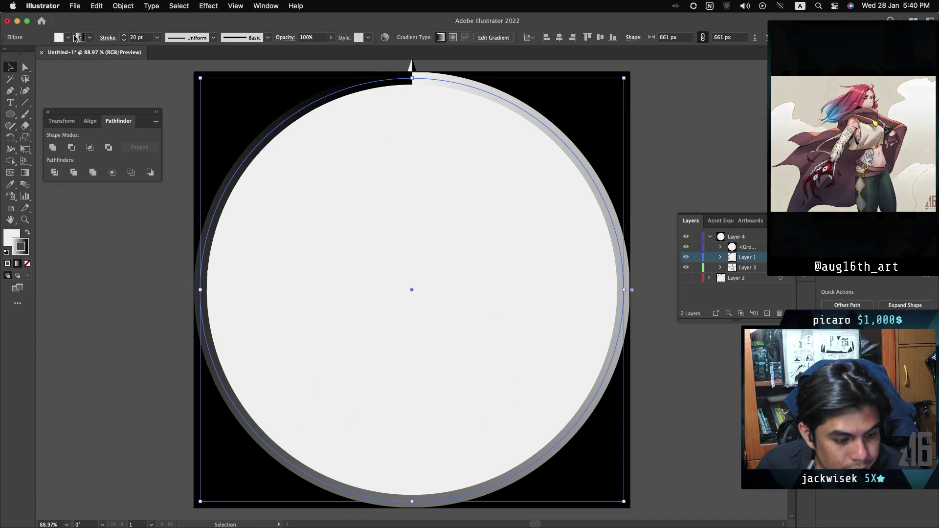
Set the ring ellipse's fill to None so the pentagram shows through it
left_click(68, 37)
left_click(7, 55)
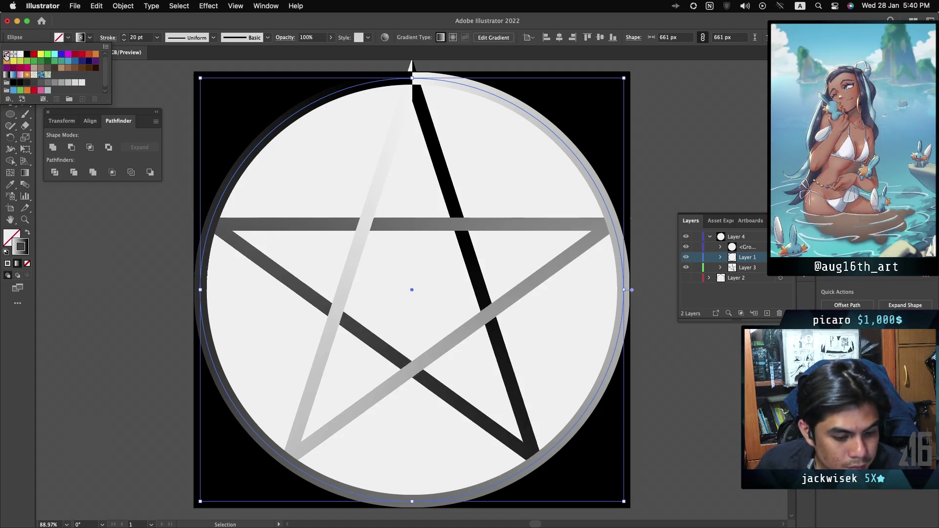
left_click(693, 145)
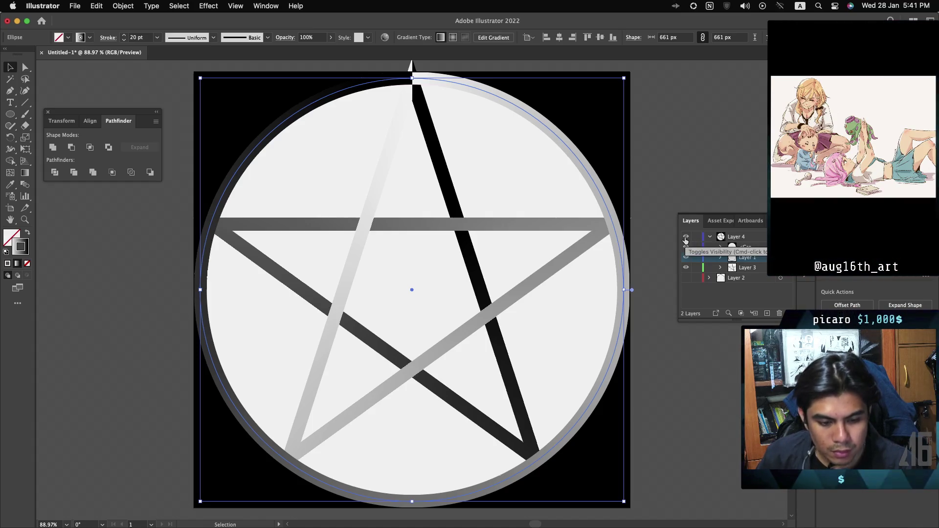
left_click(685, 237)
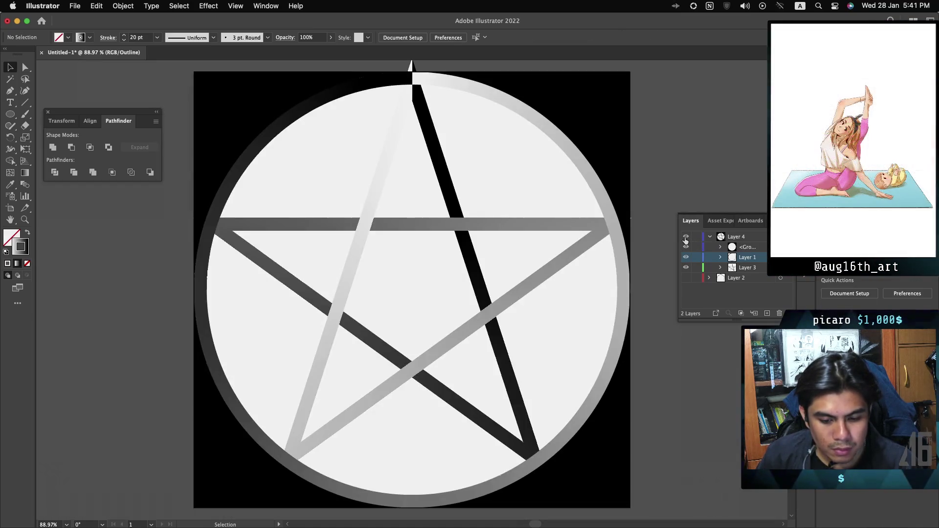
left_click(685, 236)
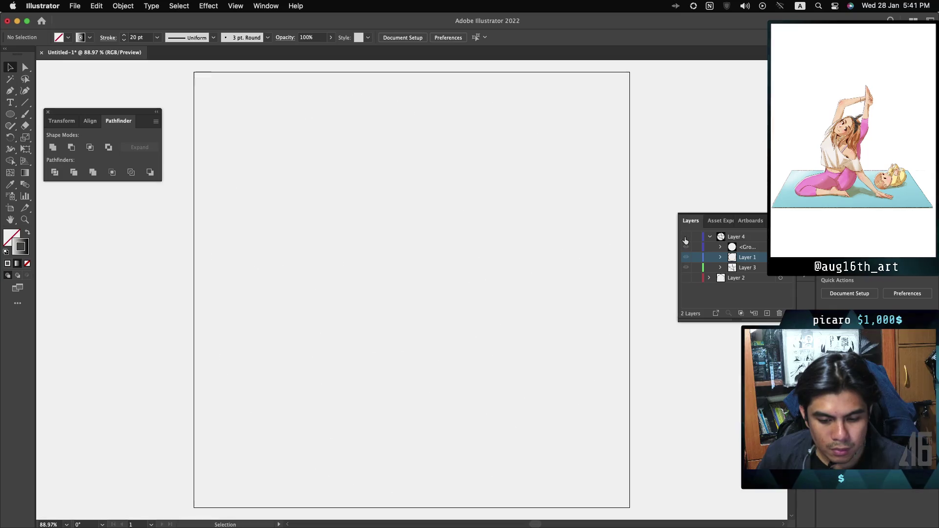
left_click(685, 237)
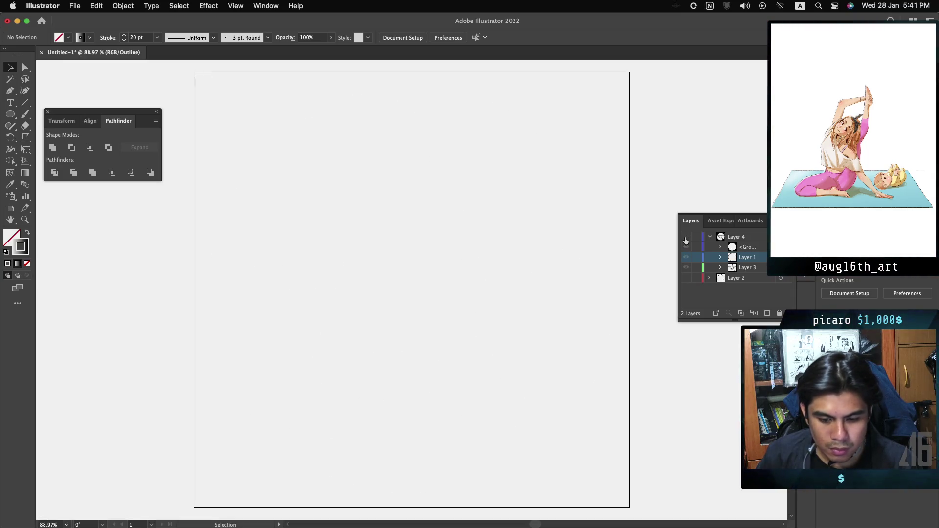
left_click(684, 236)
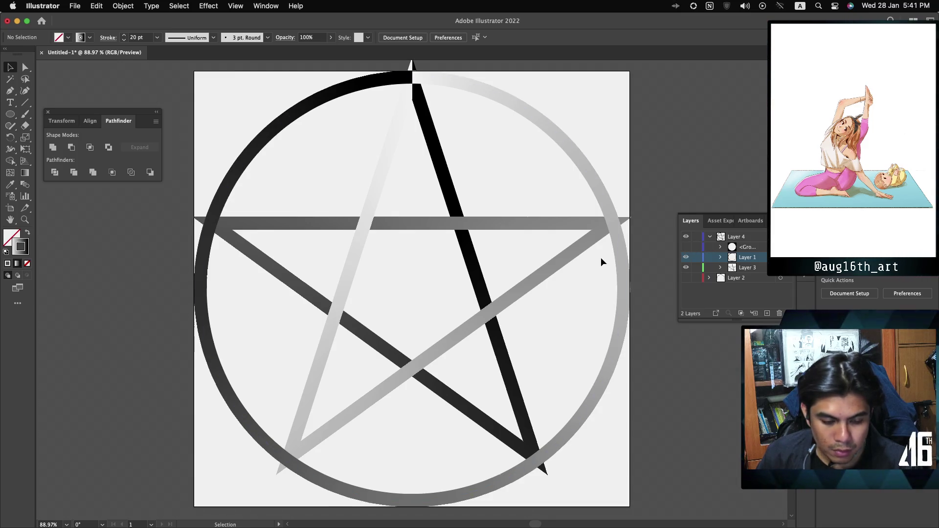
scroll(601, 259, "up", 3)
scroll(600, 257, "down", 3)
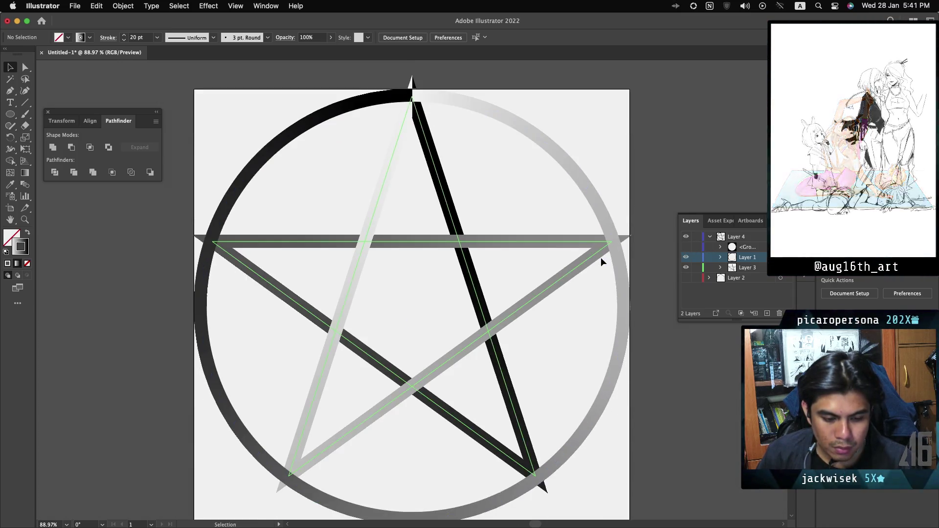
scroll(600, 257, "up", 1)
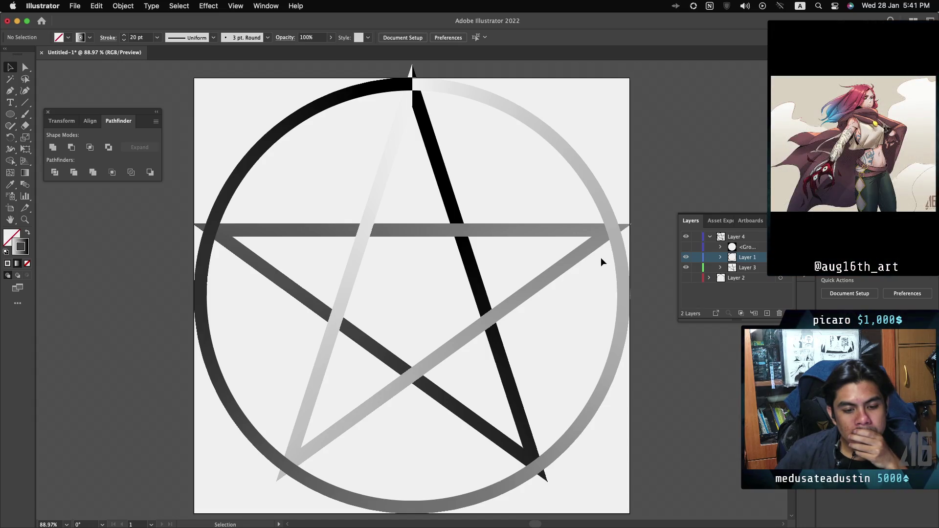
left_click(688, 247)
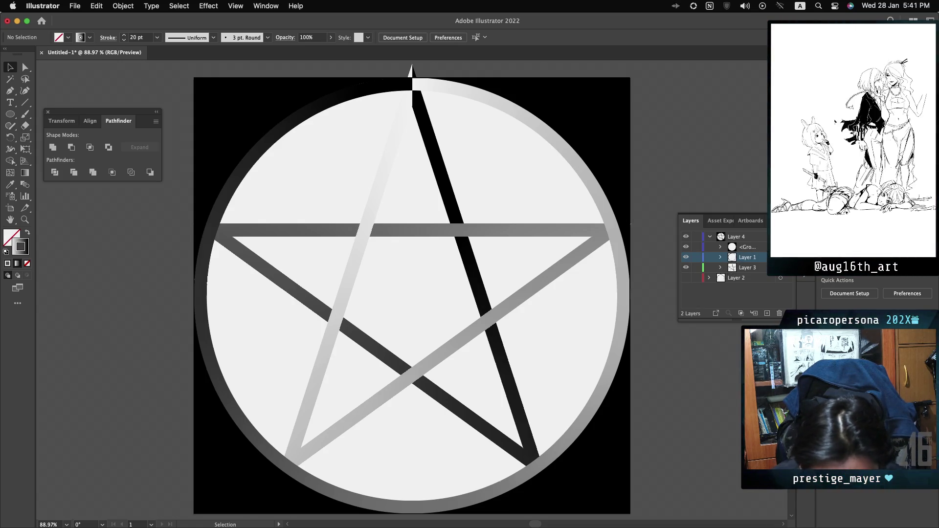
left_click(780, 247)
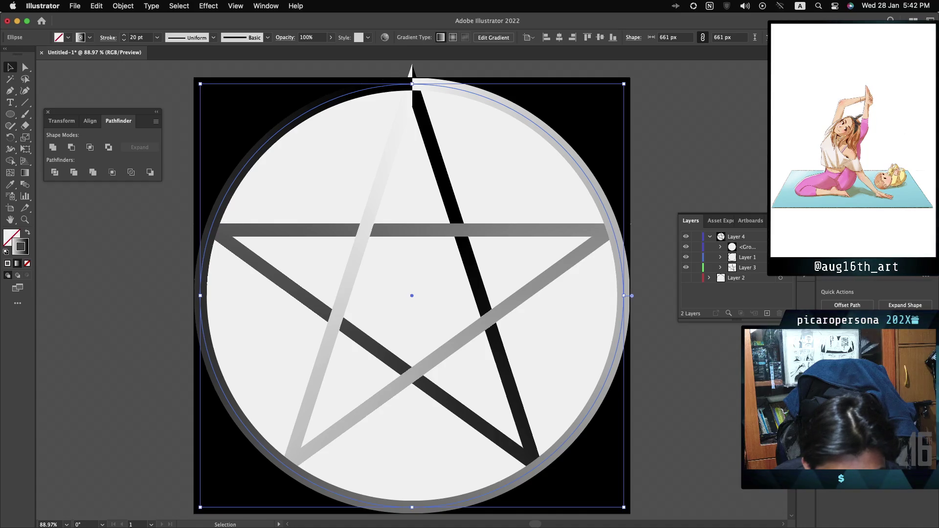
Select all the artwork and cancel the plain PNG export without saving anything
left_click(781, 268)
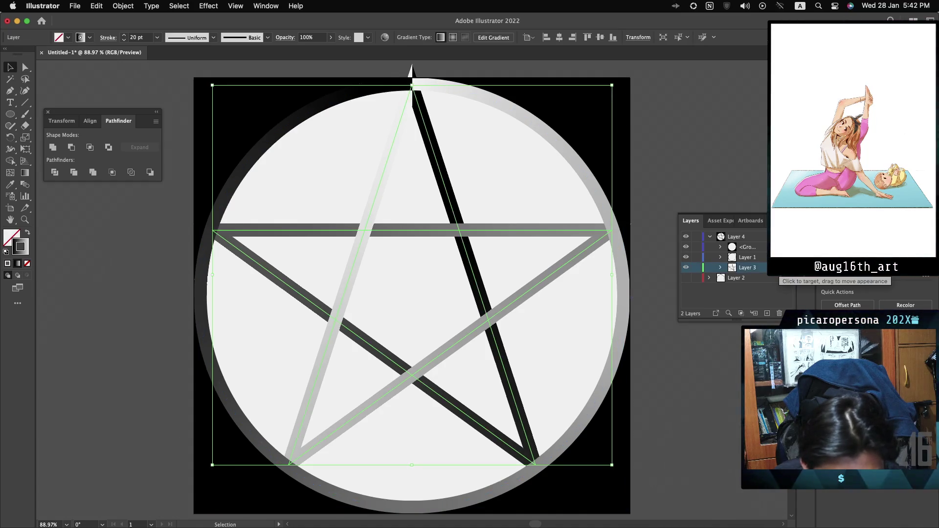
key("super+a")
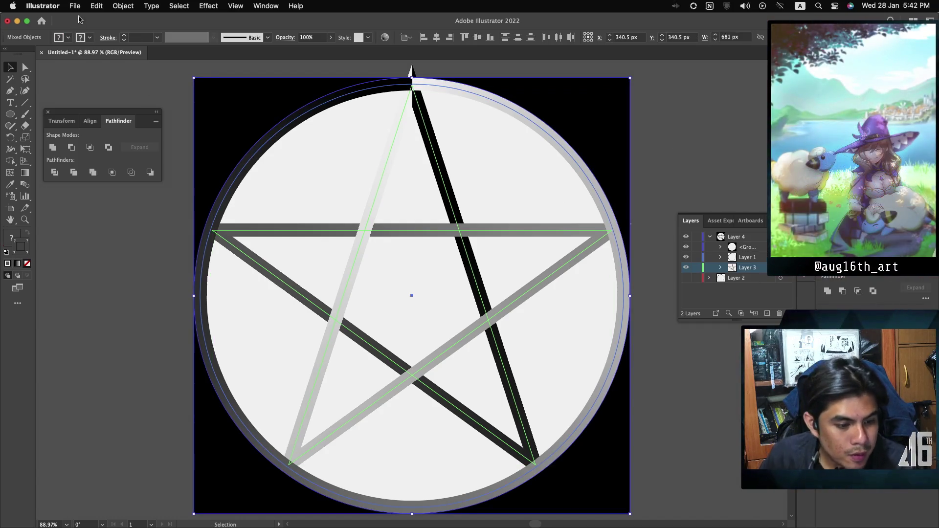
left_click(75, 7)
mouse_move(120, 215)
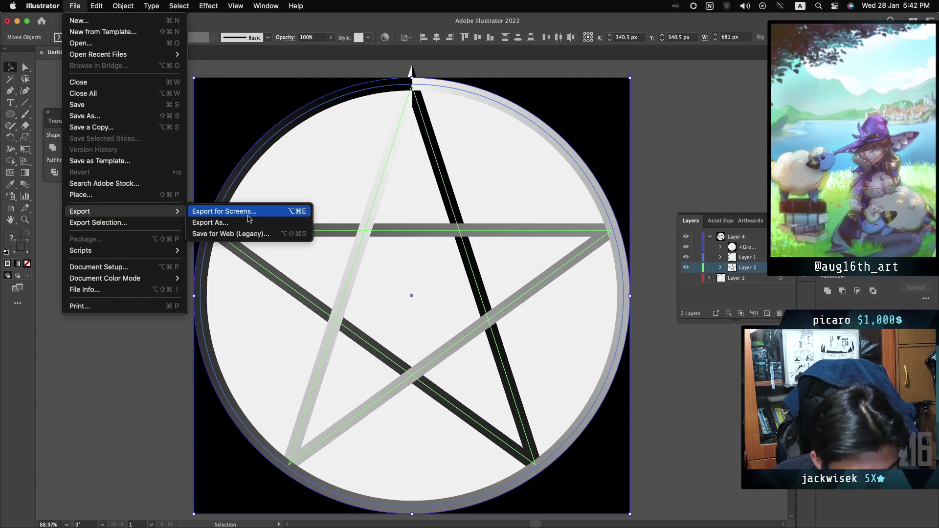
left_click(238, 224)
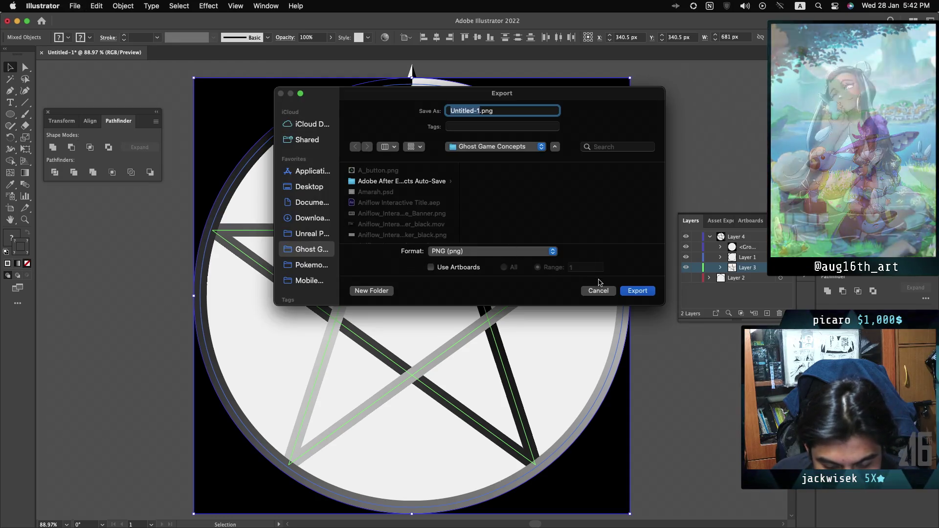
left_click(598, 290)
left_click(75, 6)
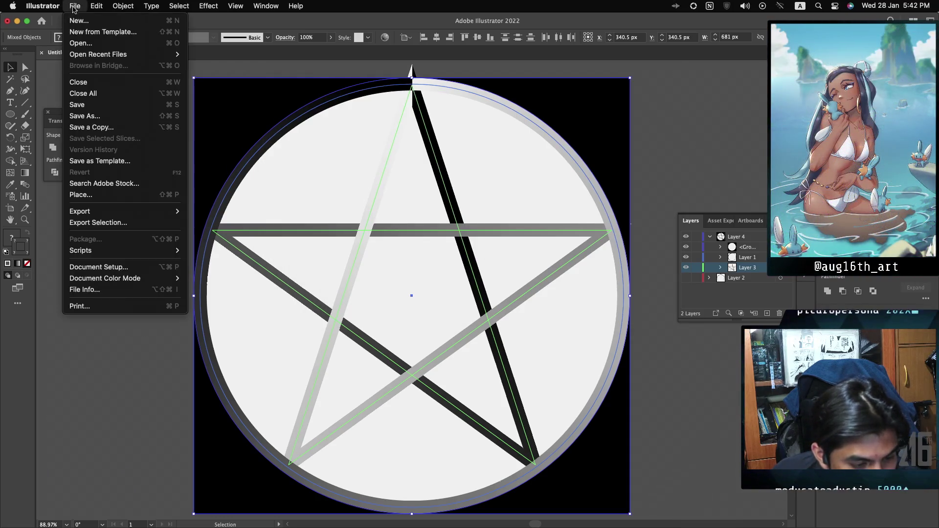
Open Export for Screens and show the Artboards tab with Artboard 1 at 1x PNG
mouse_move(156, 211)
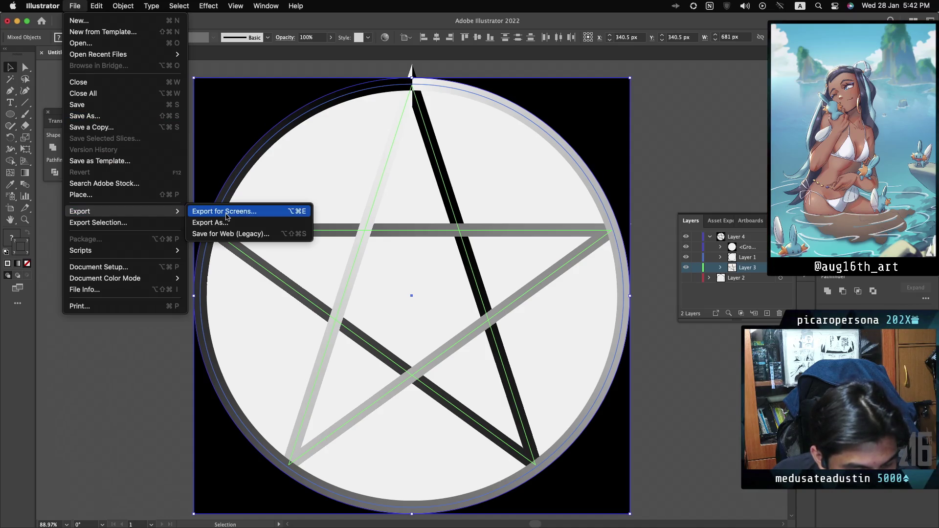
left_click(226, 214)
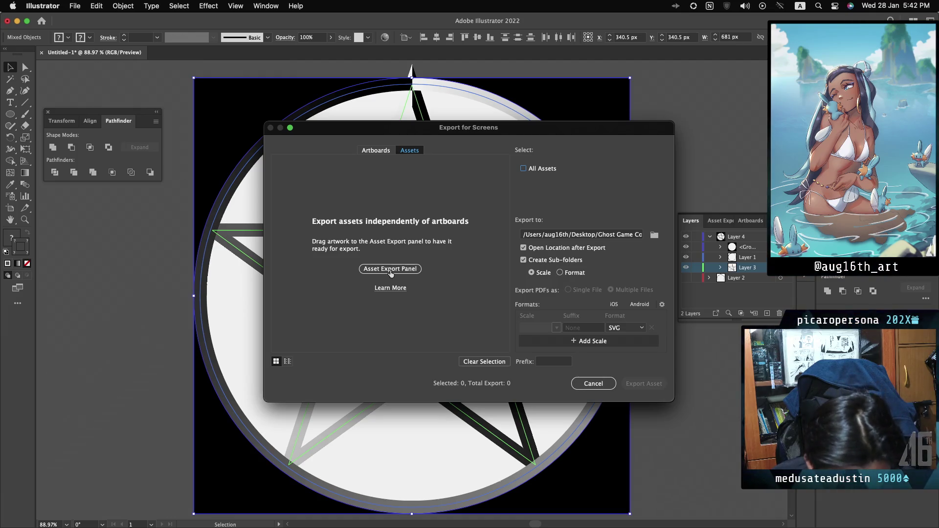
left_click(375, 150)
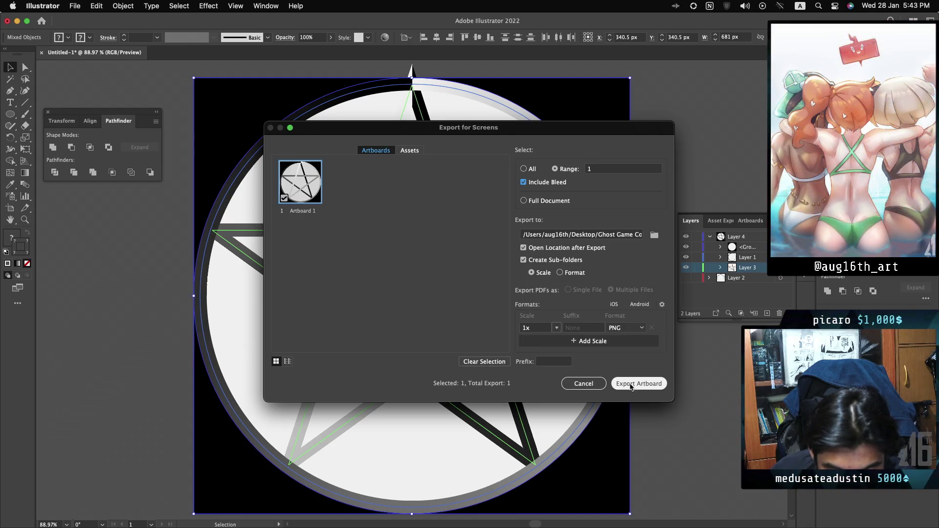
Export Artboard 1 as a PNG, then browse the Desktop folder in Finder and close it
left_click(631, 385)
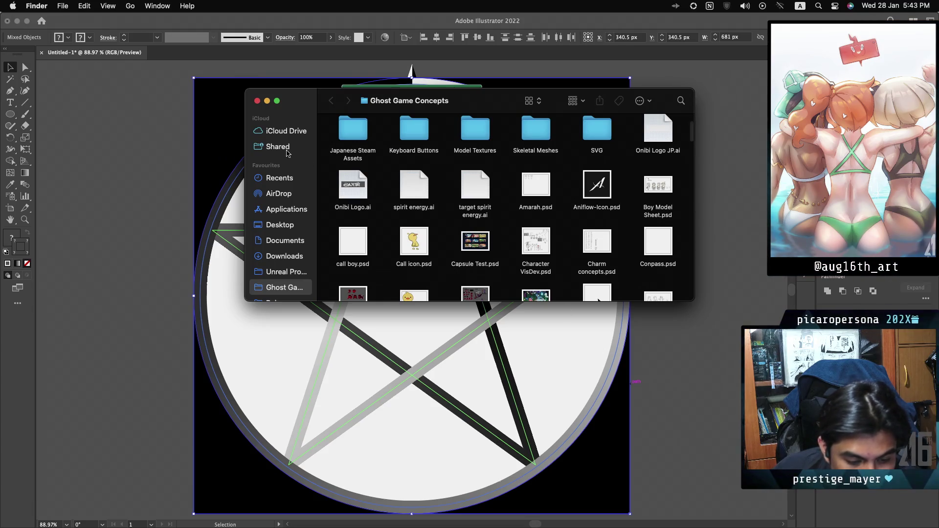
left_click(280, 224)
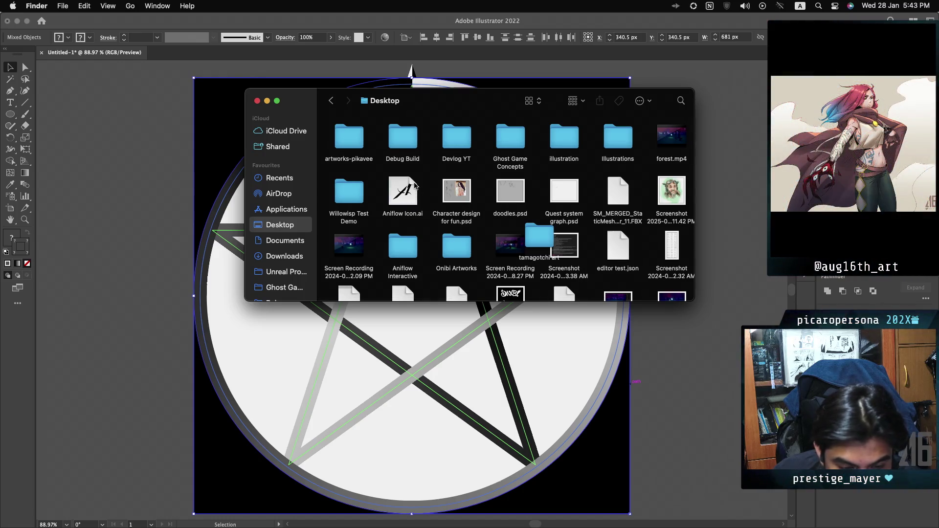
mouse_move(321, 301)
left_mouse_down()
mouse_move(321, 440)
mouse_move(321, 398)
left_mouse_up()
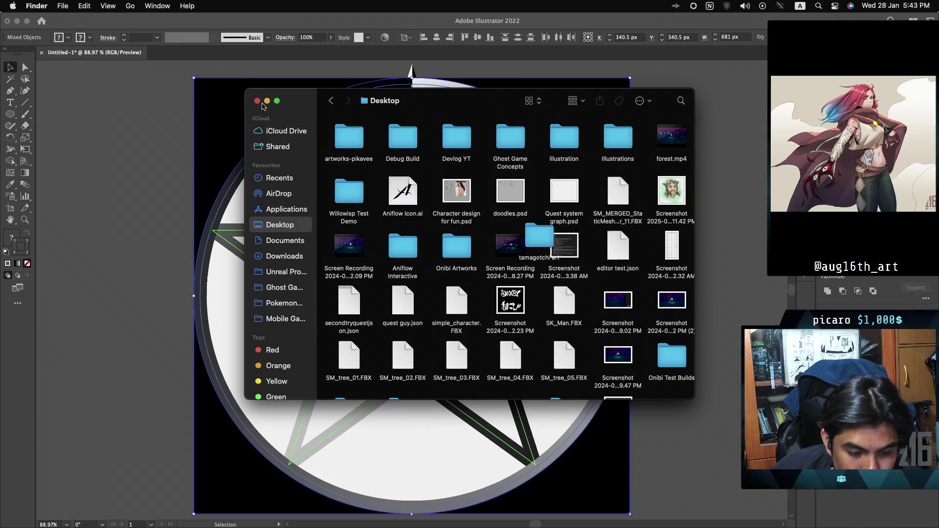
mouse_move(373, 105)
left_mouse_down()
mouse_move(336, 139)
mouse_move(336, 129)
left_mouse_up()
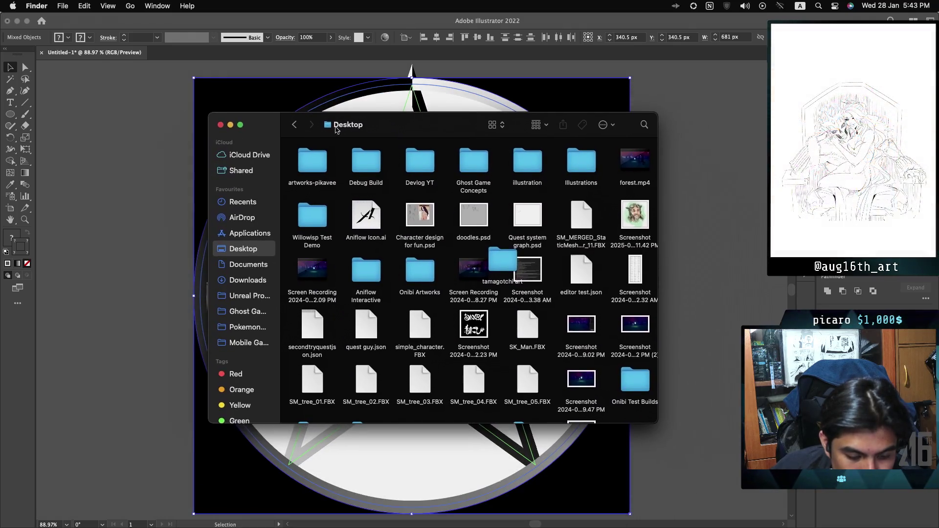
left_click(221, 126)
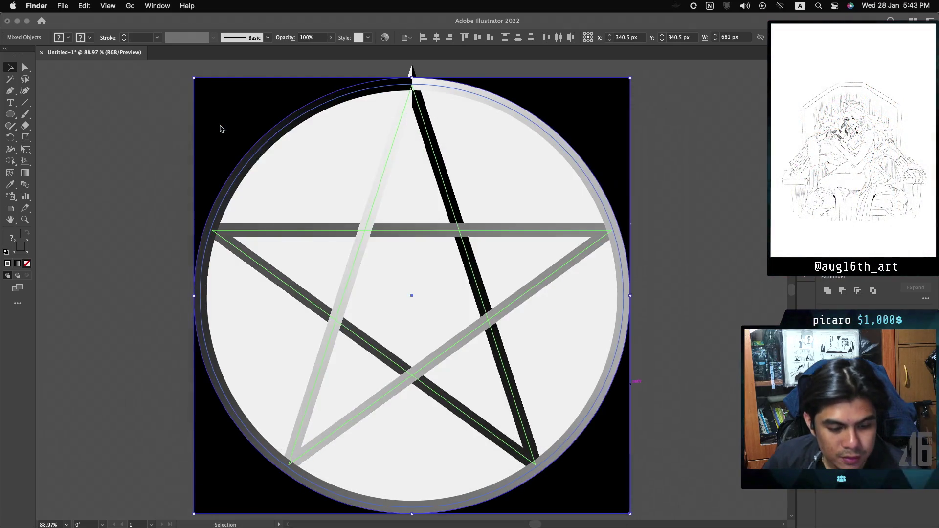
Return from Finder to Illustrator and bring up Illustrator's File menu
left_click(63, 6)
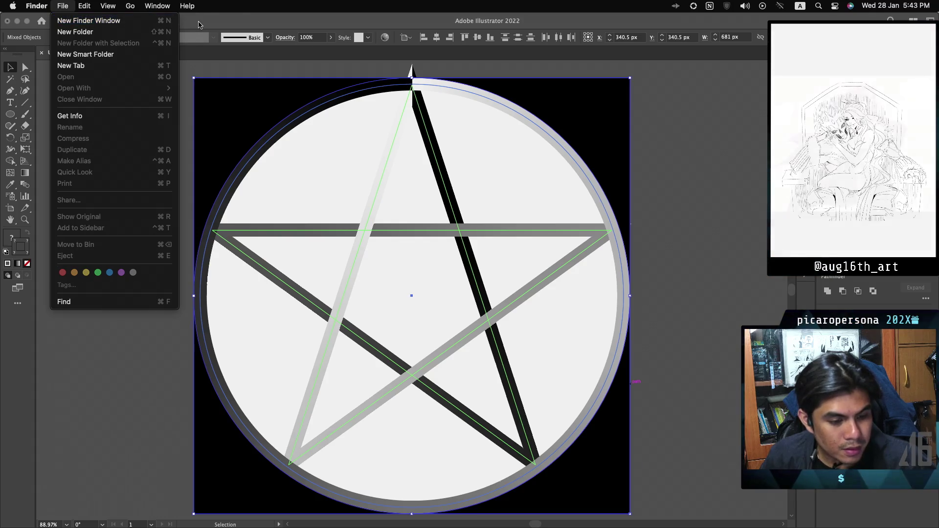
key("super+Tab")
left_click(74, 7)
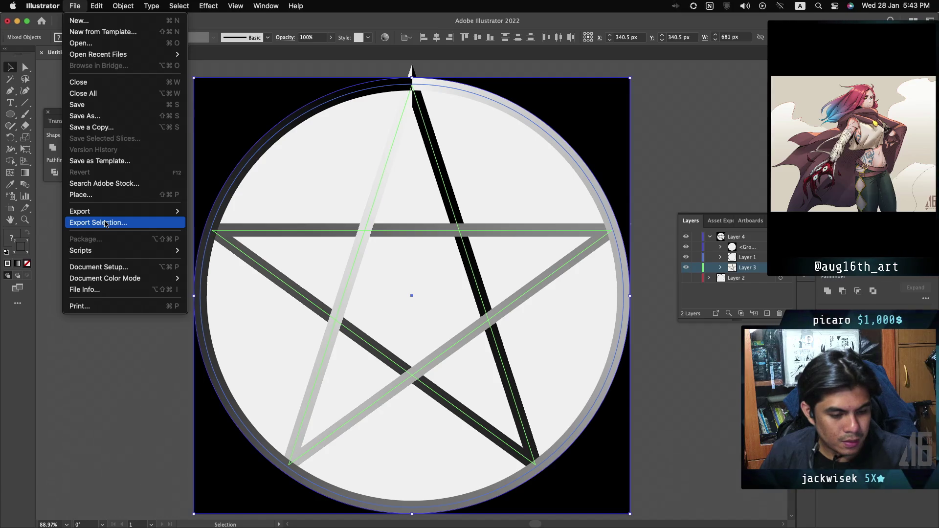
Export the selected artwork as an asset with PNG as the format
left_click(105, 223)
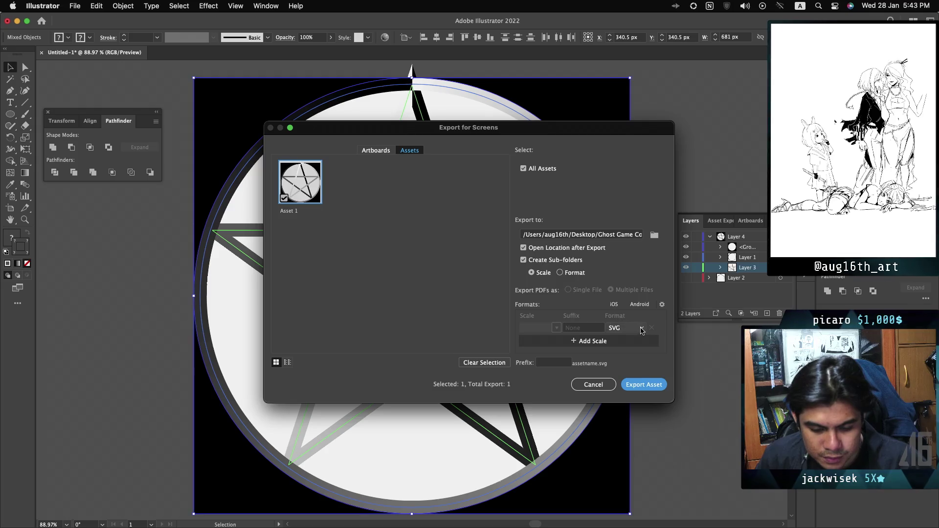
left_click(629, 328)
left_click(638, 337)
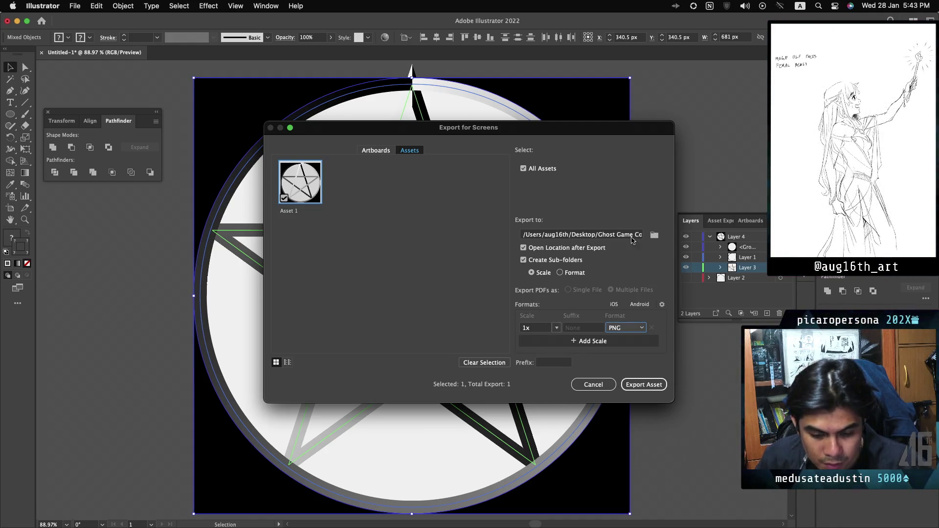
Change the export destination folder to the Desktop
double_click(629, 237)
left_click(632, 234)
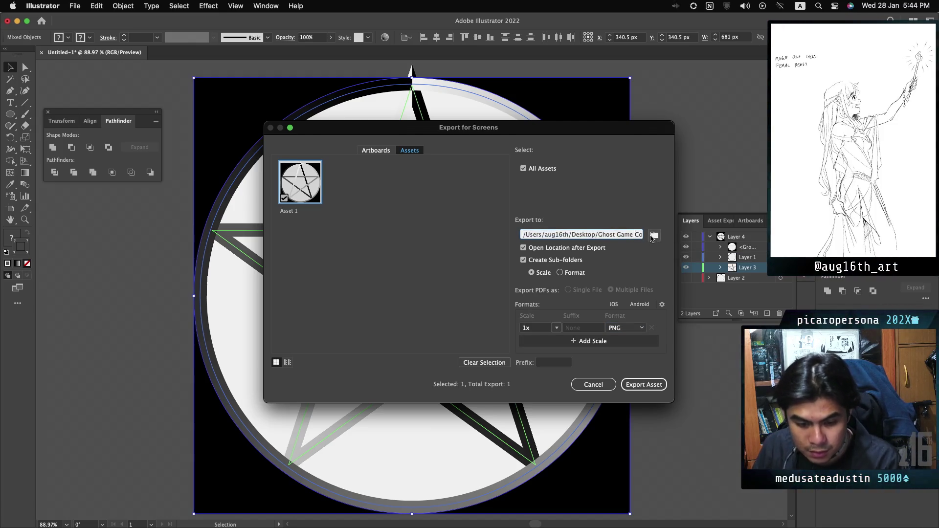
key("End")
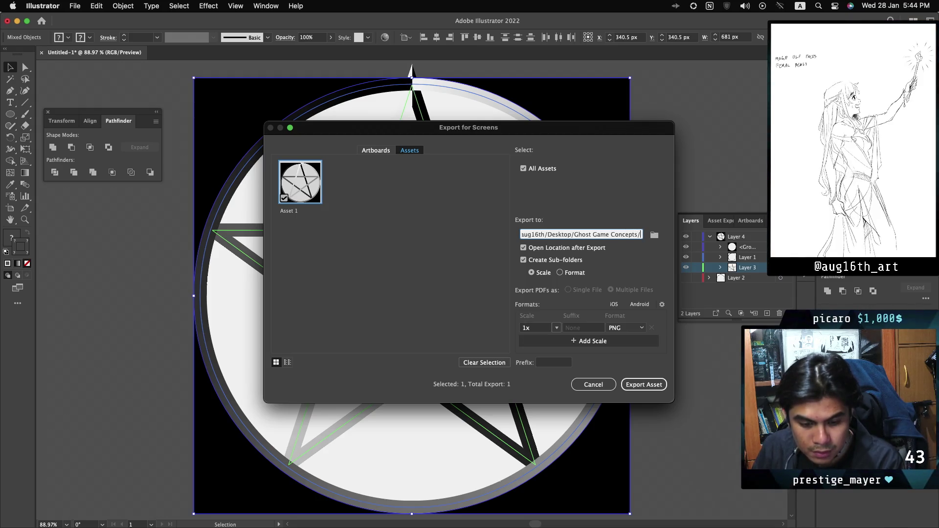
left_click(654, 236)
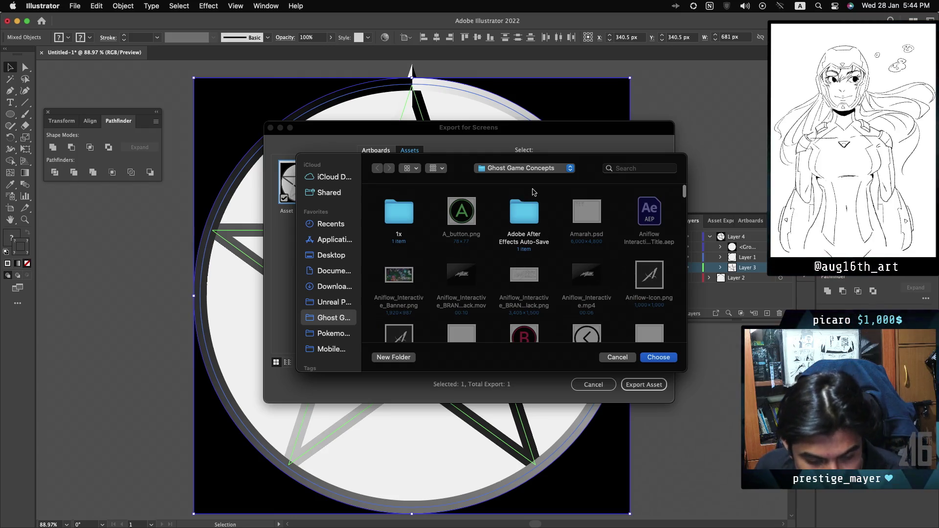
left_click(336, 255)
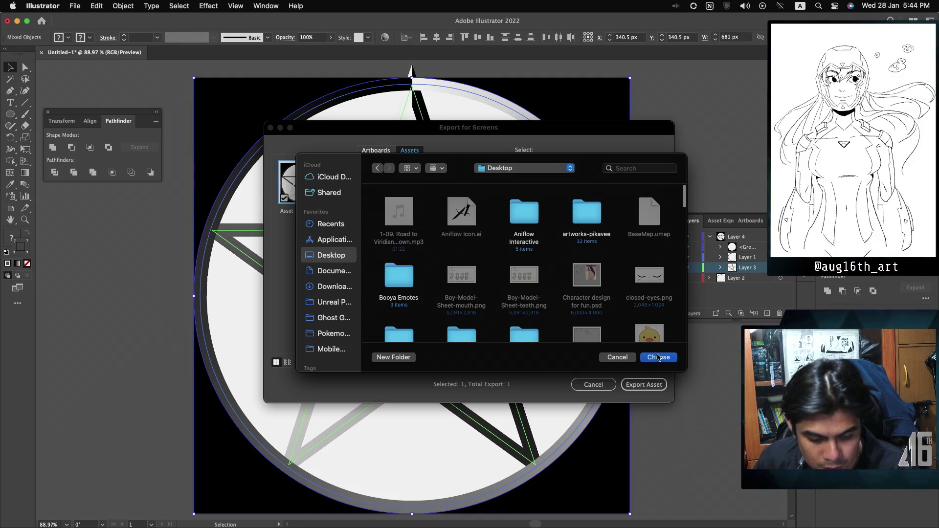
left_click(656, 360)
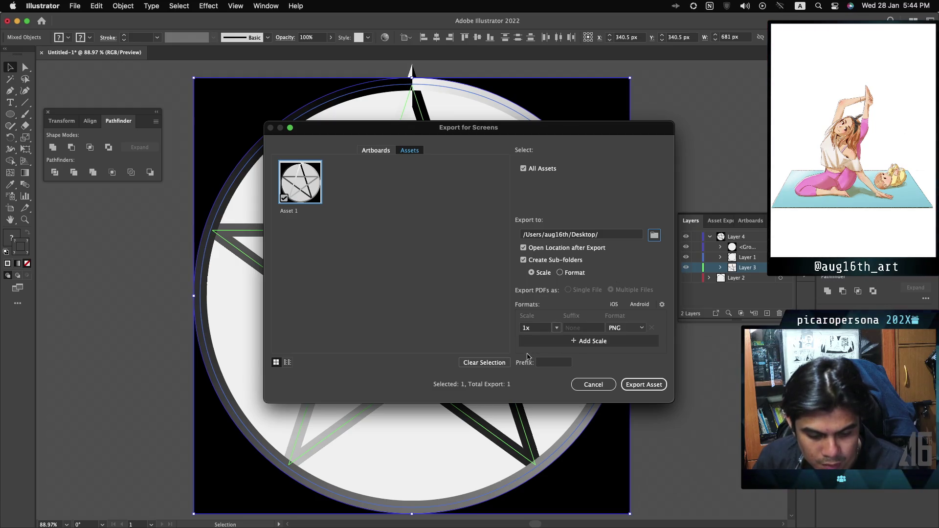
Add the file-name suffix 'penta' and export the asset to the Desktop
left_click(546, 363)
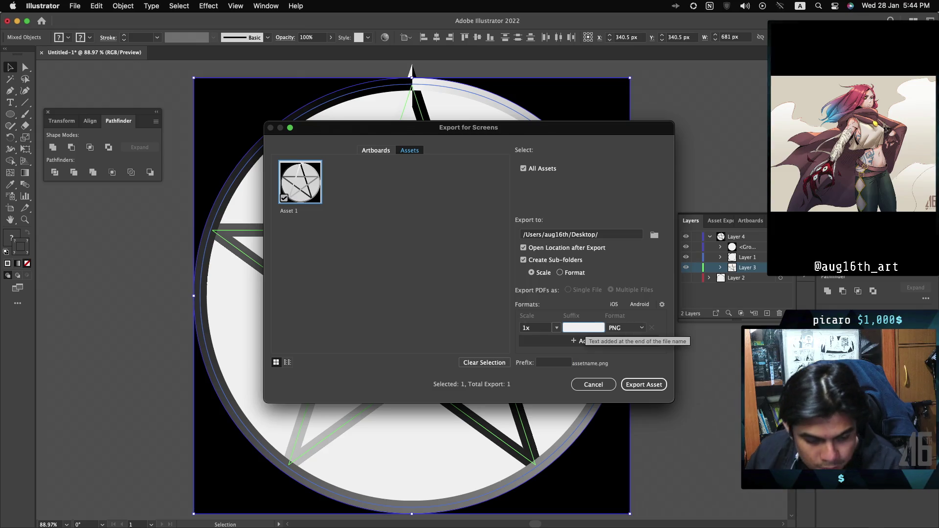
type("penta")
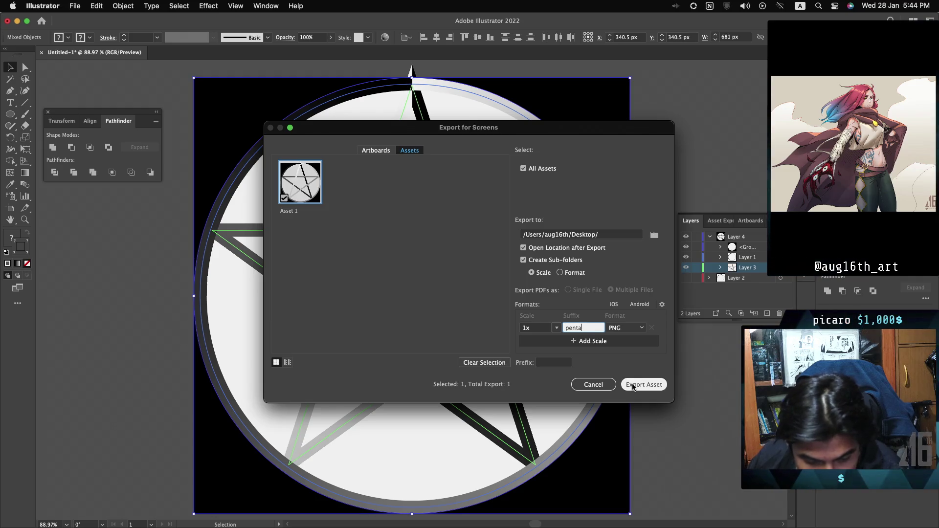
left_click(632, 385)
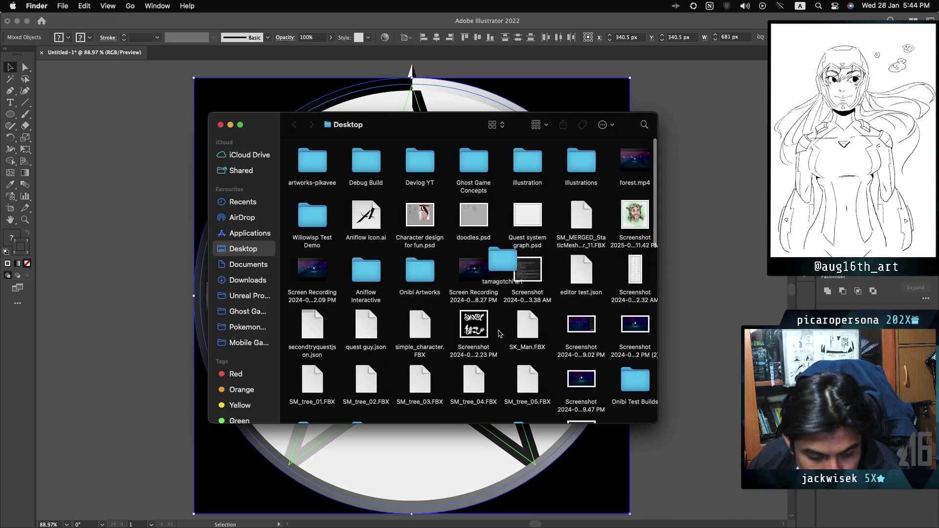
Browse the Finder window, selecting the Stream Overlay folder and typing 'pokemon', in icon view
scroll(500, 334, "down", 10)
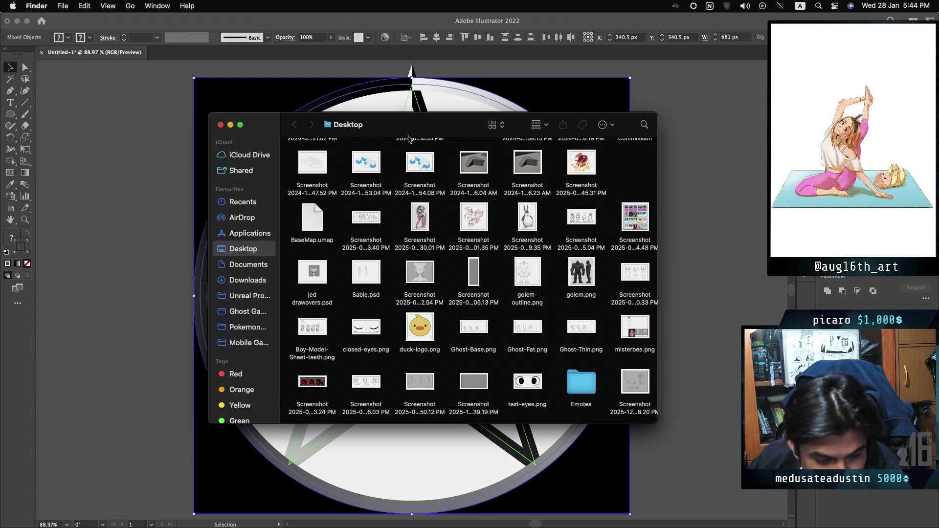
scroll(415, 239, "up", 5)
scroll(430, 240, "up", 5)
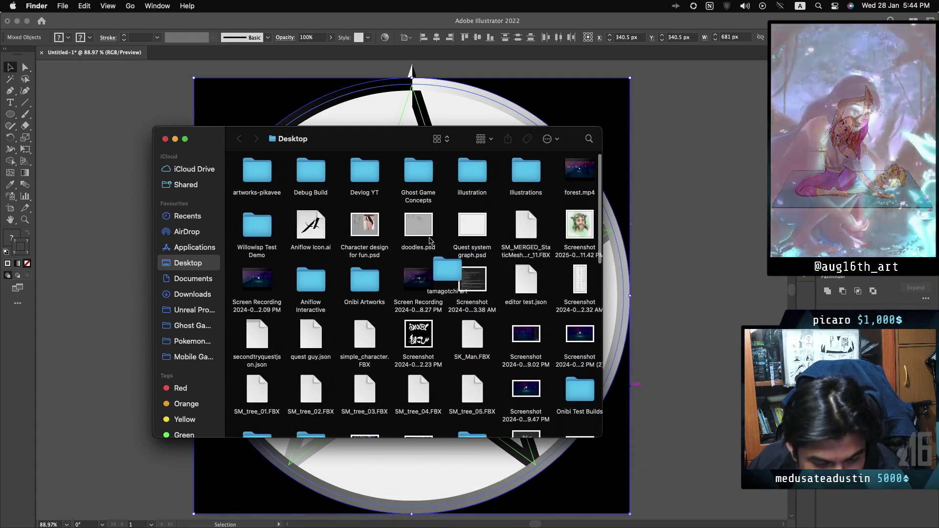
scroll(430, 241, "down", 5)
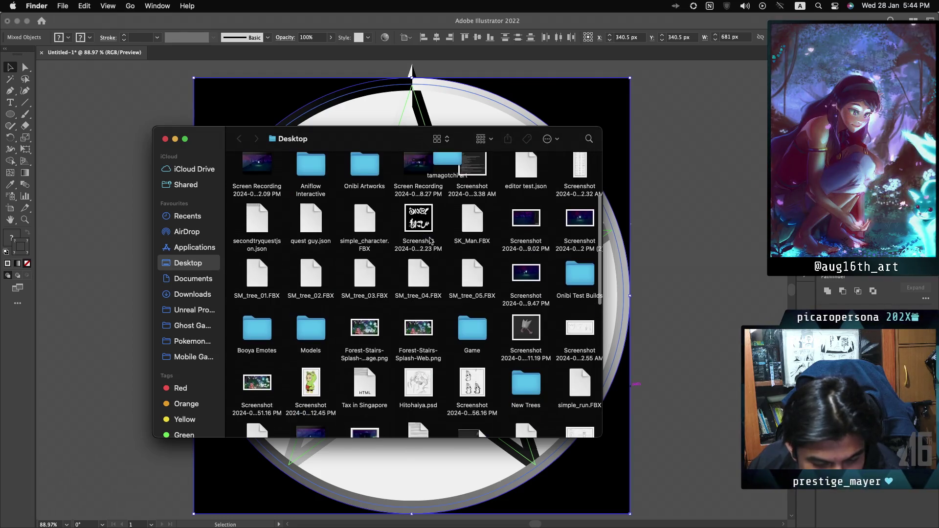
scroll(430, 241, "down", 3)
left_click(430, 240)
scroll(430, 240, "up", 5)
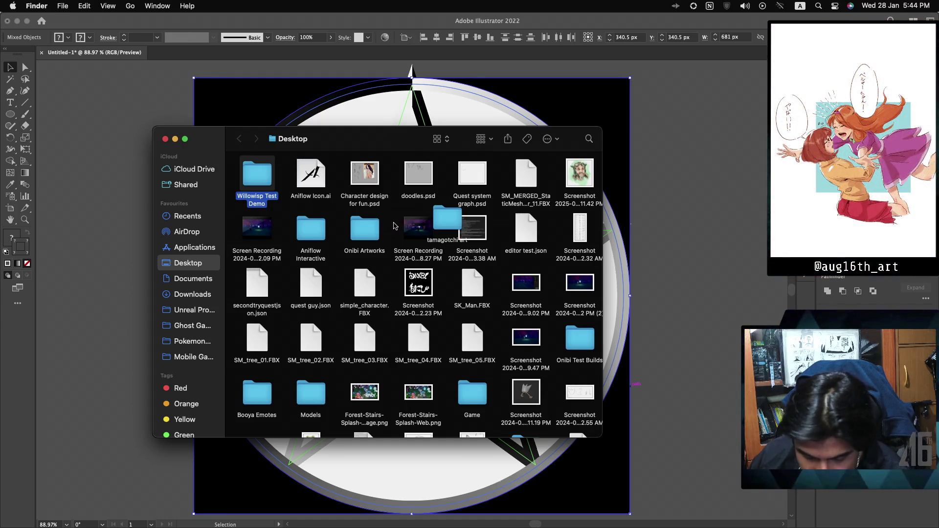
type("pokemon")
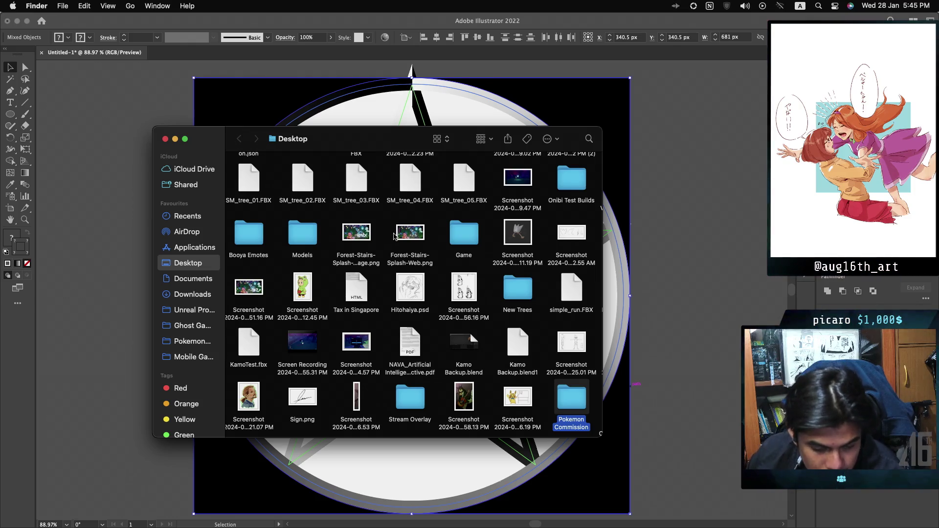
scroll(394, 237, "down", 3)
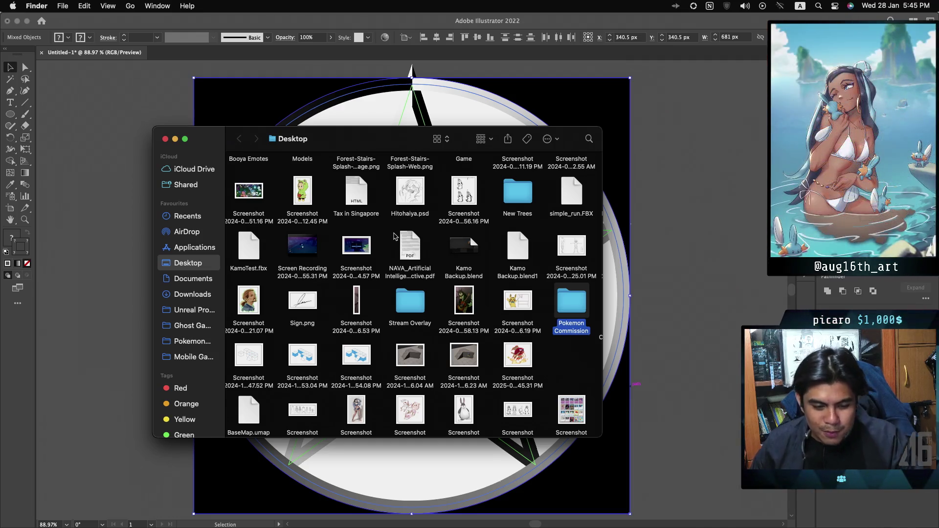
scroll(395, 236, "down", 3)
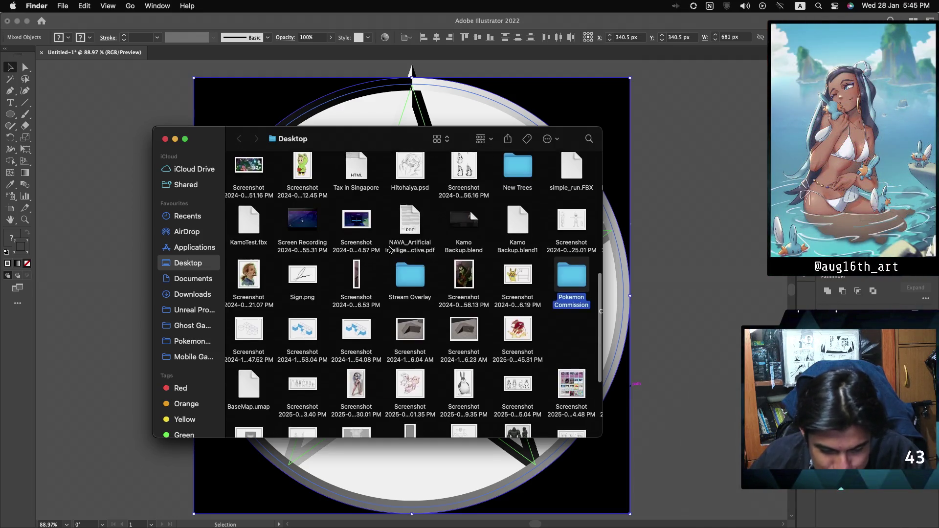
scroll(390, 249, "down", 3)
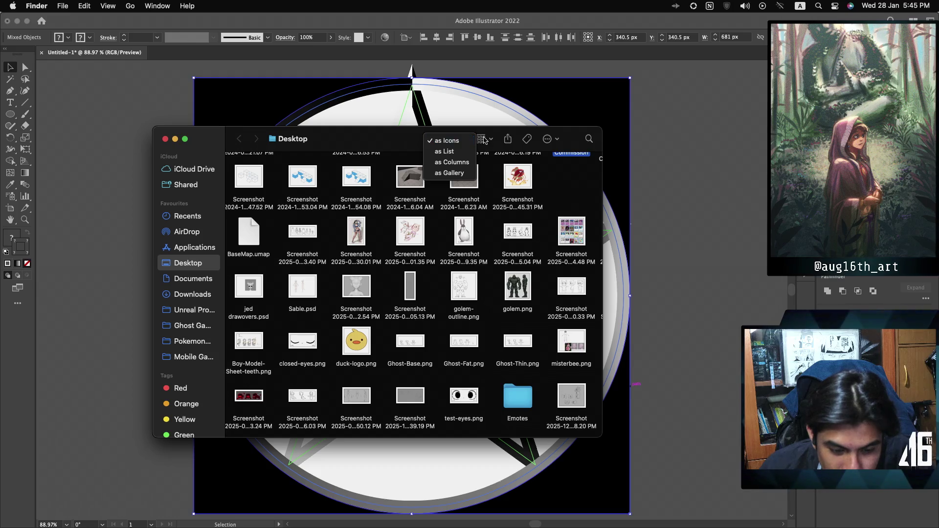
left_click(443, 140)
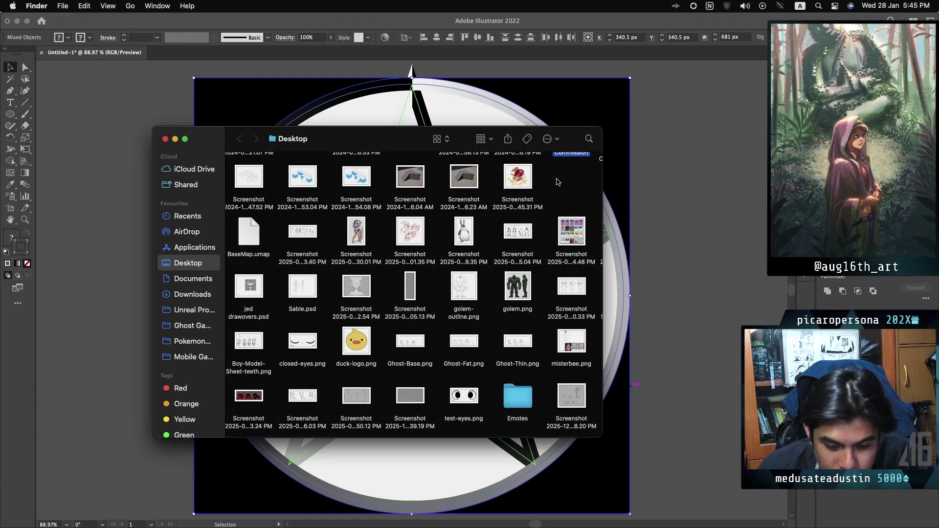
Clean up the Desktop icons by Date Created
right_click(558, 179)
mouse_move(606, 226)
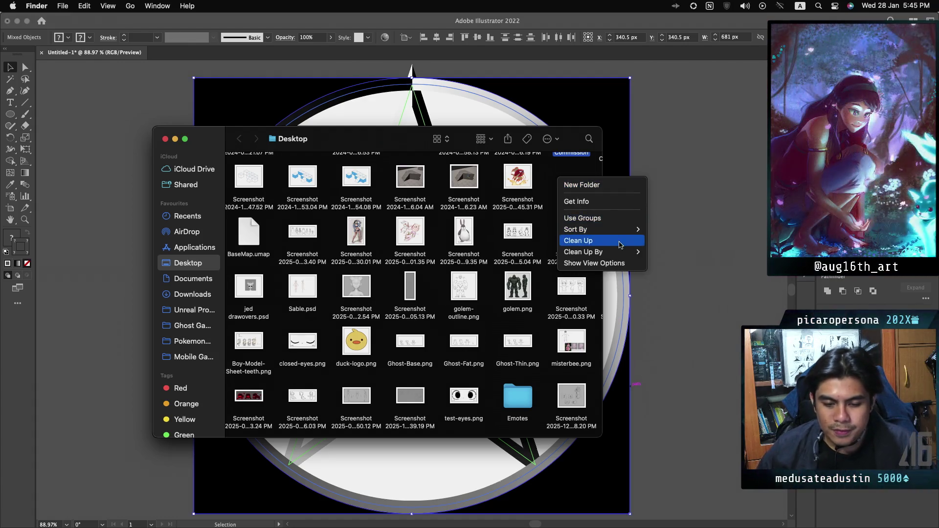
mouse_move(616, 252)
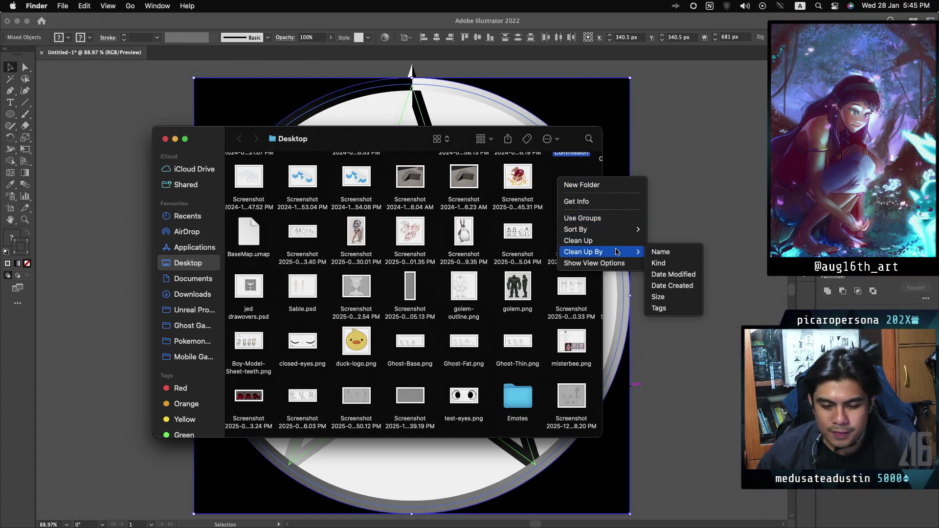
left_click(674, 285)
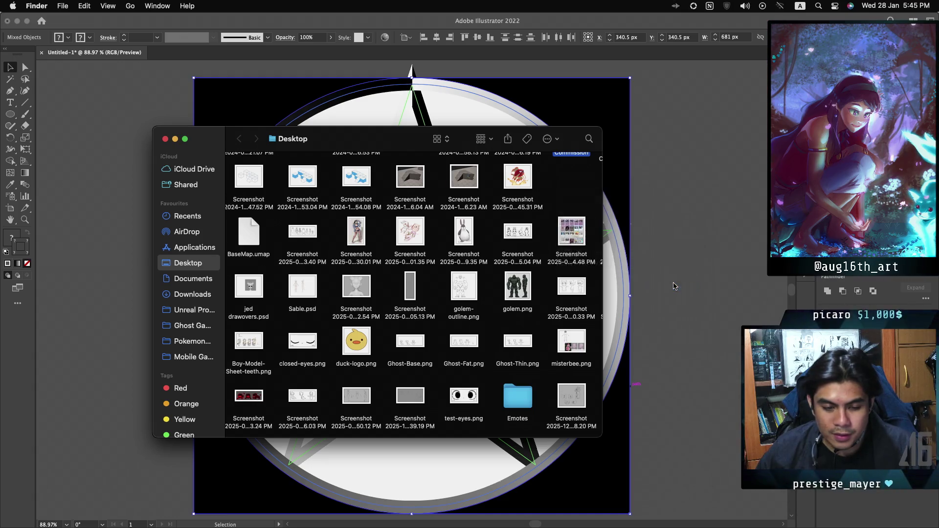
Open Asset 1penta.png from the 1x folder, then close the window to return to Illustrator
scroll(550, 270, "up", 5)
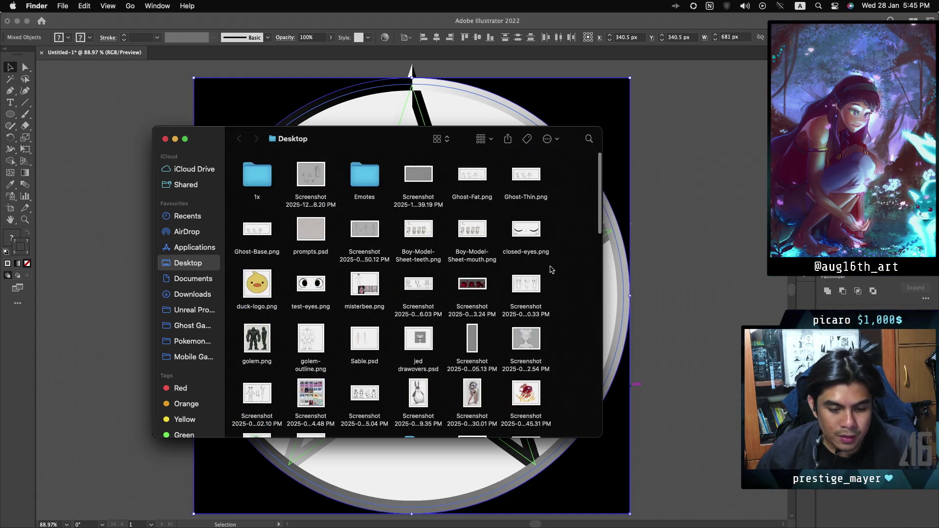
double_click(257, 176)
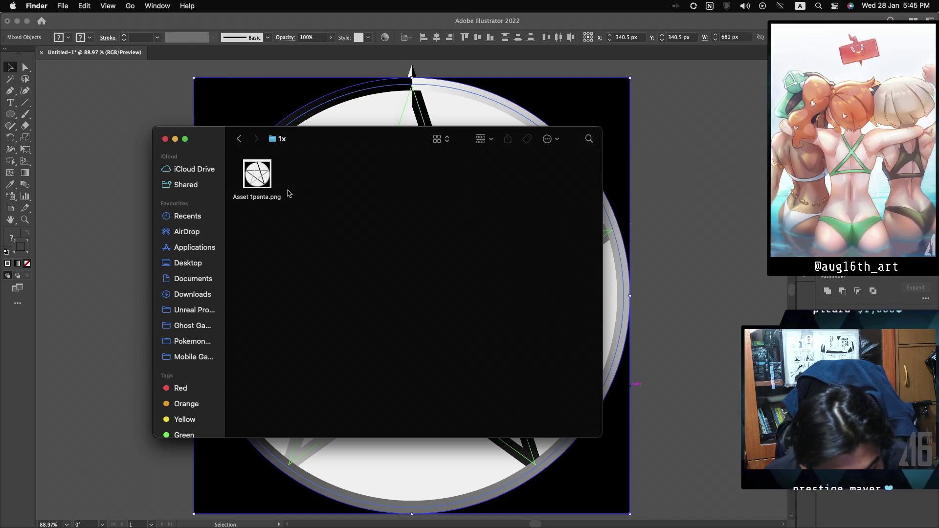
double_click(264, 187)
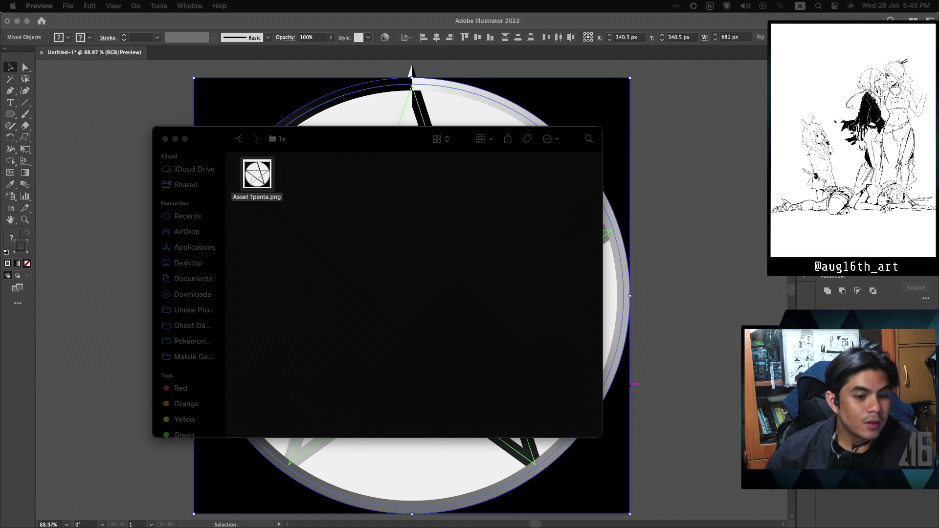
left_click(99, 197)
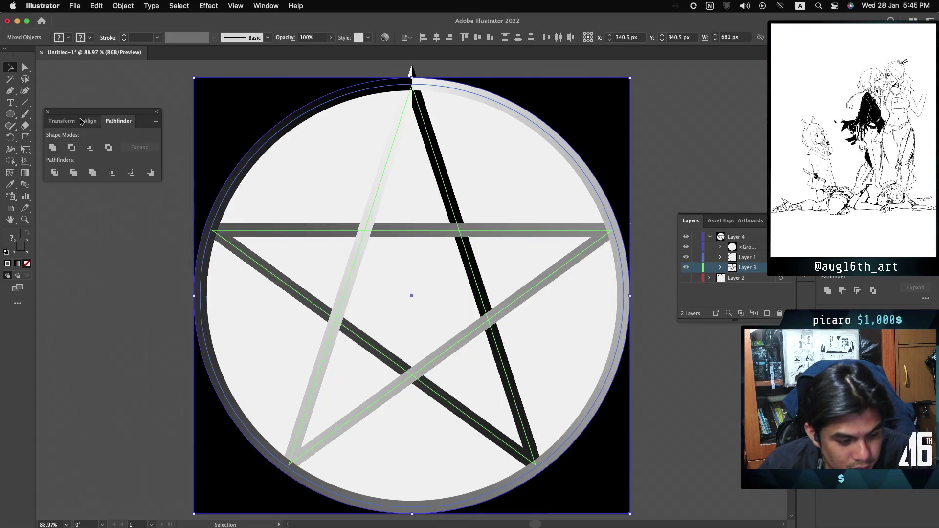
In Export for Screens, clear all selected assets and cancel without exporting
left_click(74, 6)
mouse_move(146, 252)
left_click(122, 223)
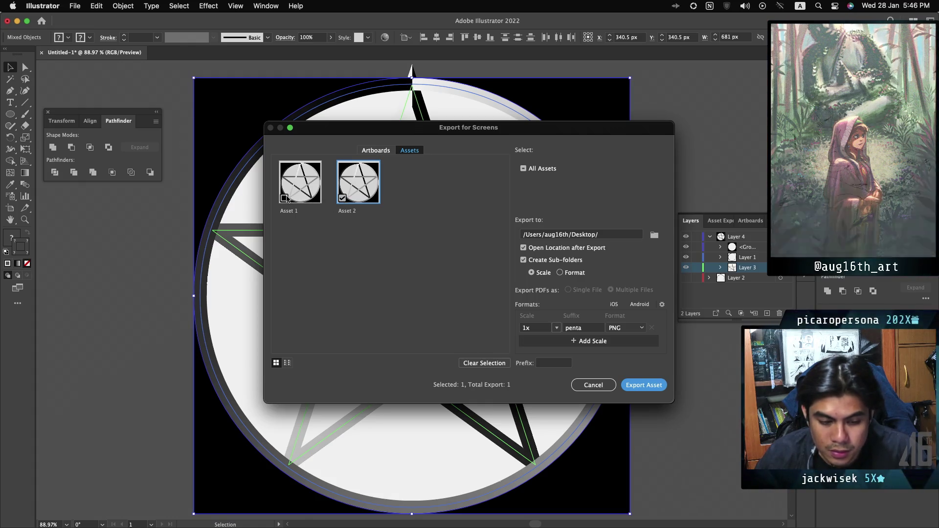
left_click(285, 198)
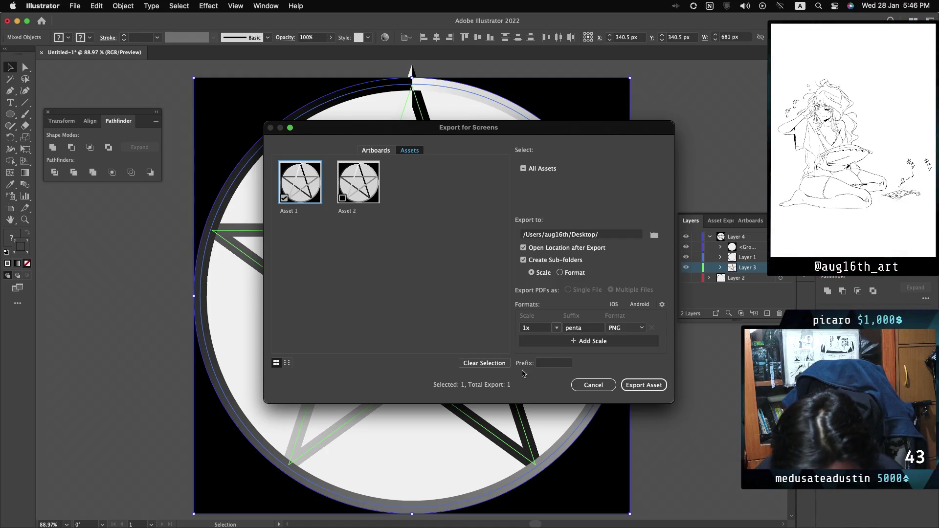
left_click(484, 363)
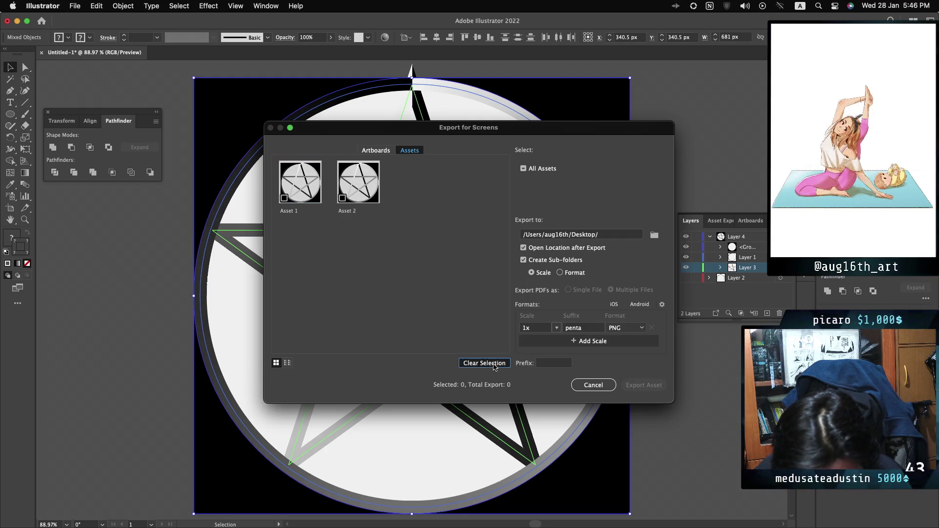
left_click(592, 385)
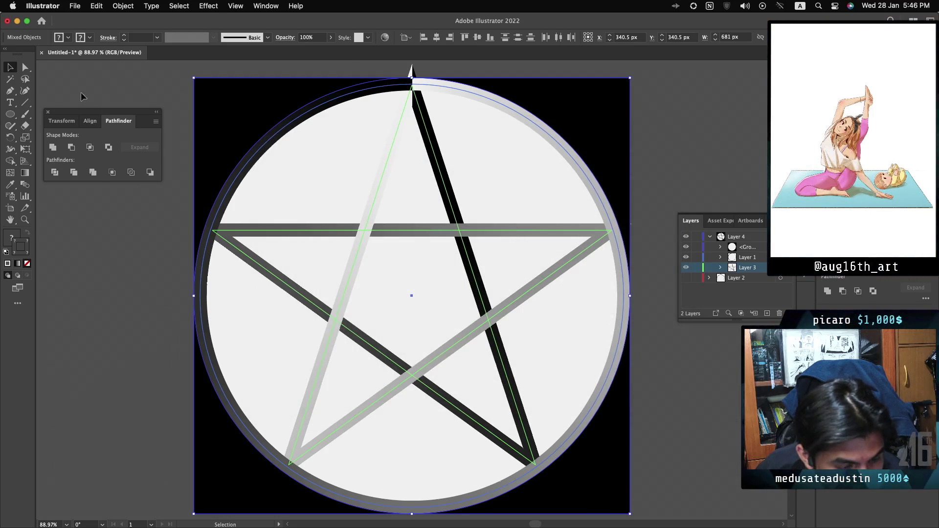
Open File > Export > Save for Web (Legacy)
left_click(74, 6)
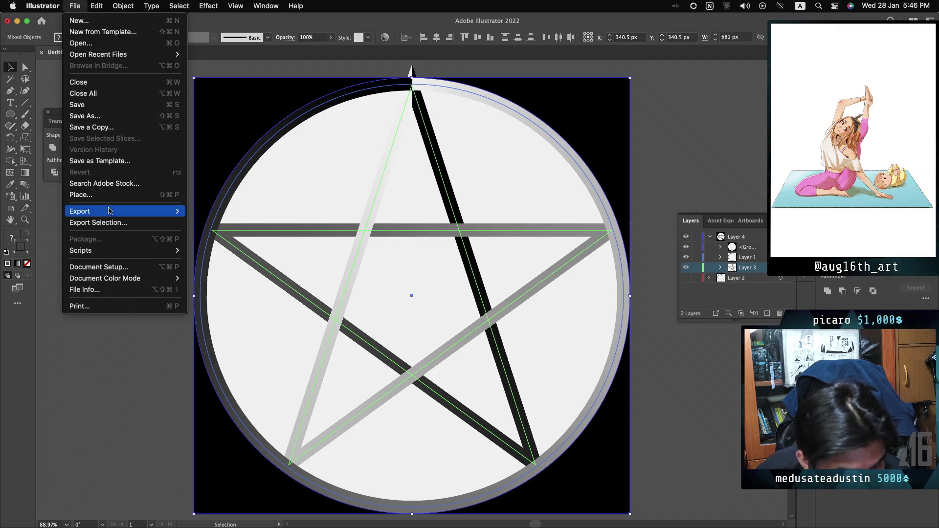
left_click(159, 220)
left_click(75, 6)
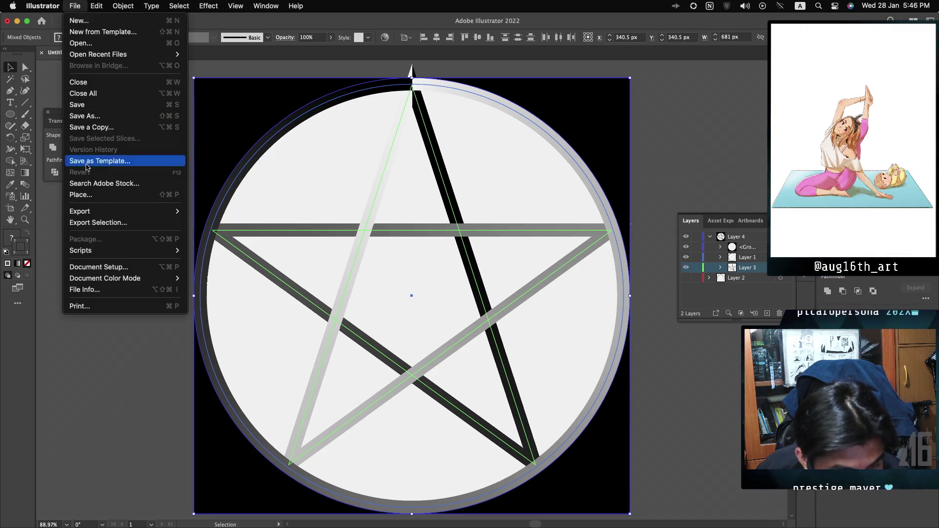
mouse_move(142, 210)
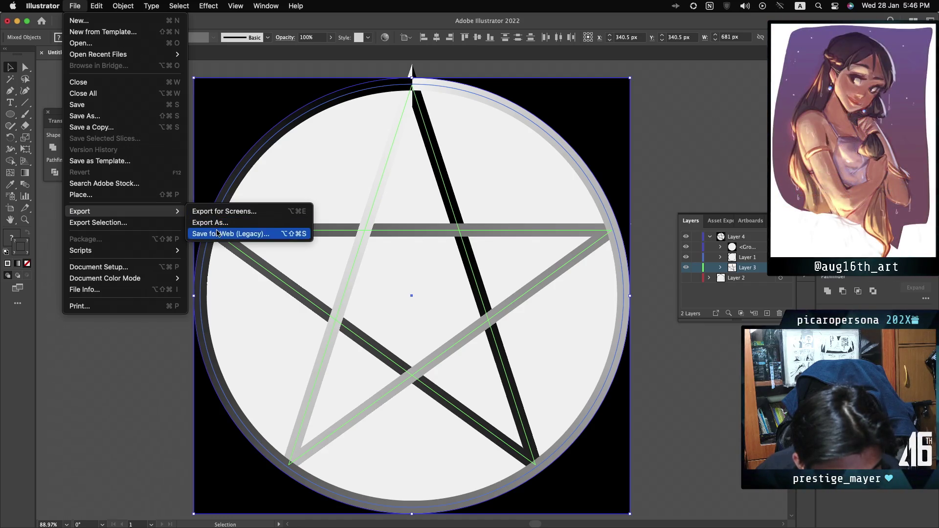
left_click(217, 233)
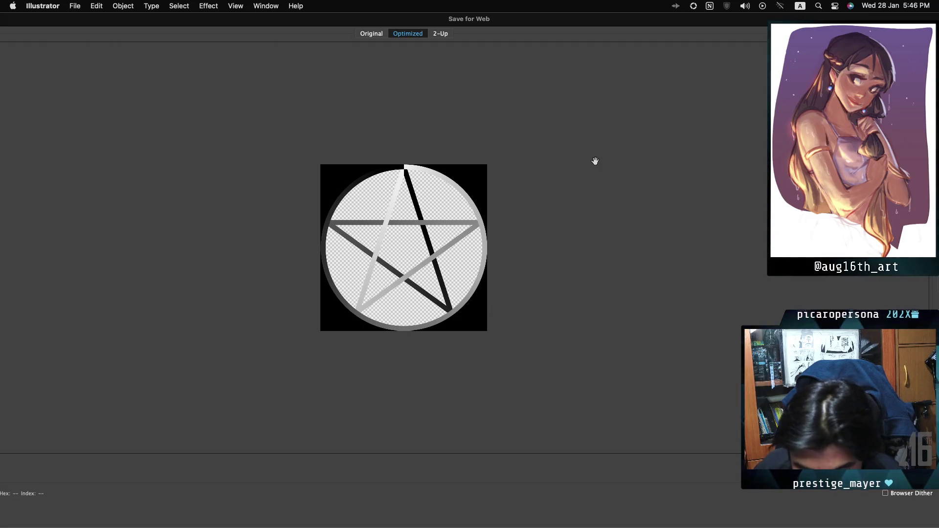
Maximize the Save for Web window and save the optimized image as 'penta' in Desktop/1x
mouse_move(465, 20)
left_mouse_down()
mouse_move(433, 61)
mouse_move(355, 60)
mouse_move(306, 76)
mouse_move(329, 77)
left_mouse_up()
double_click(371, 72)
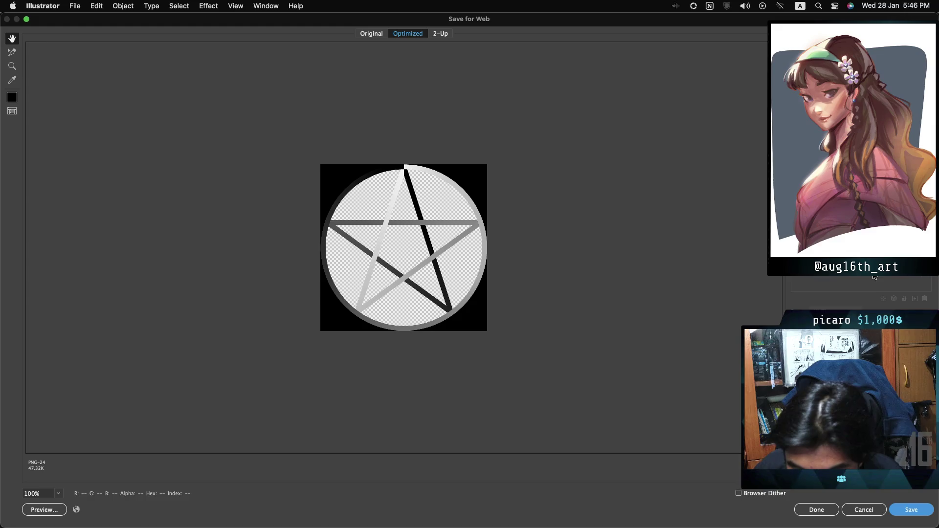
left_click(902, 510)
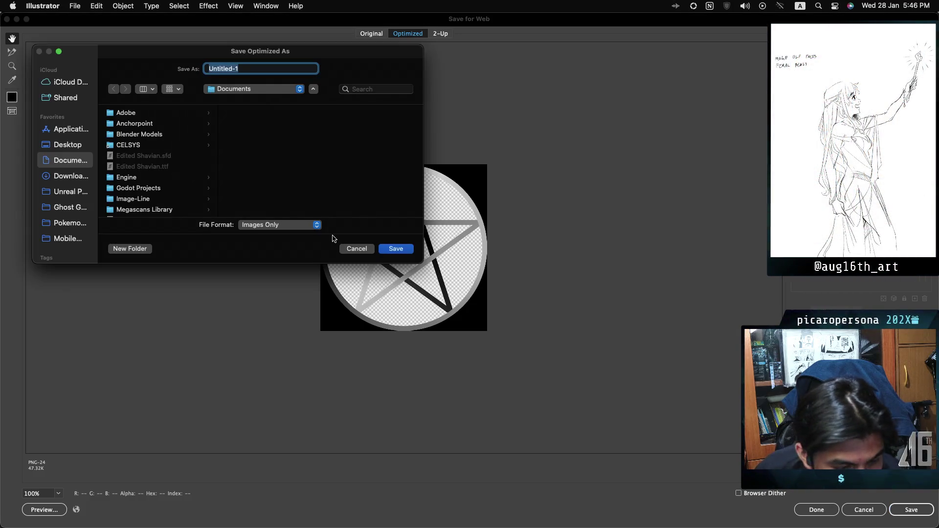
left_click(69, 145)
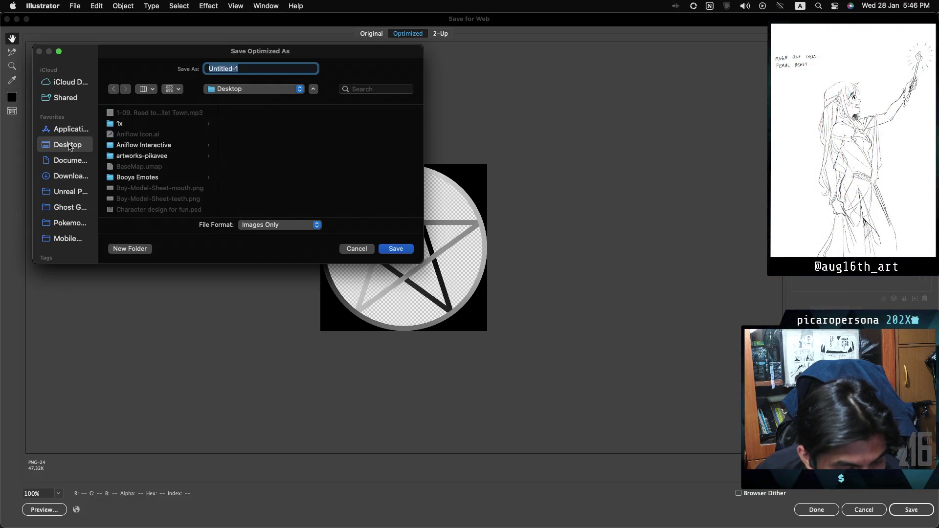
type("penta")
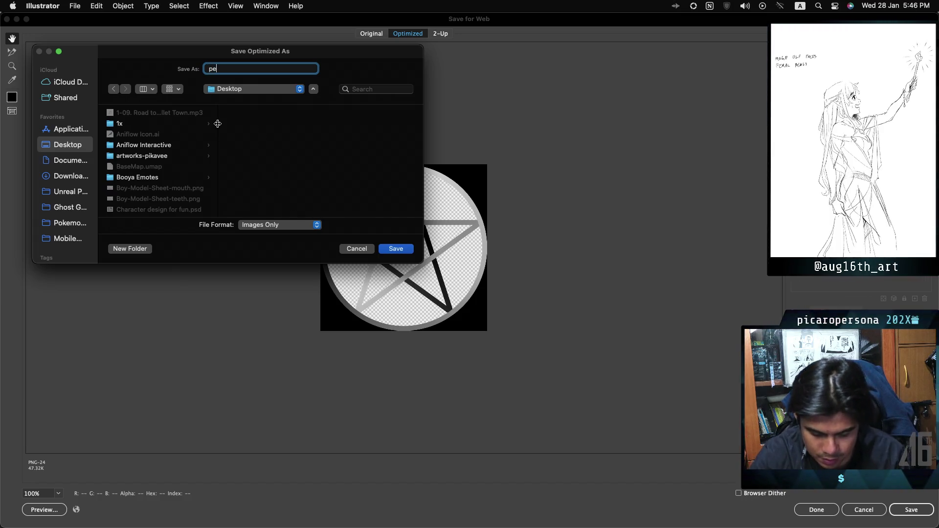
left_click(118, 123)
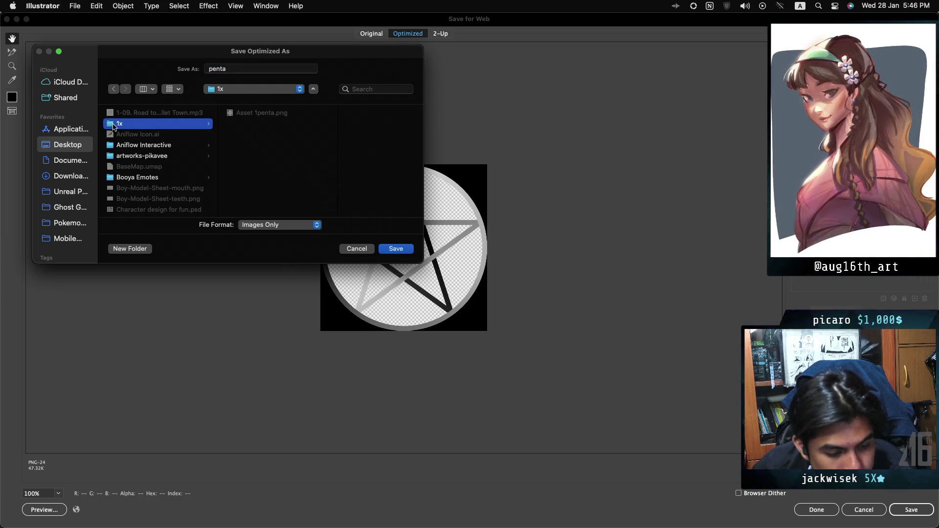
left_click(396, 249)
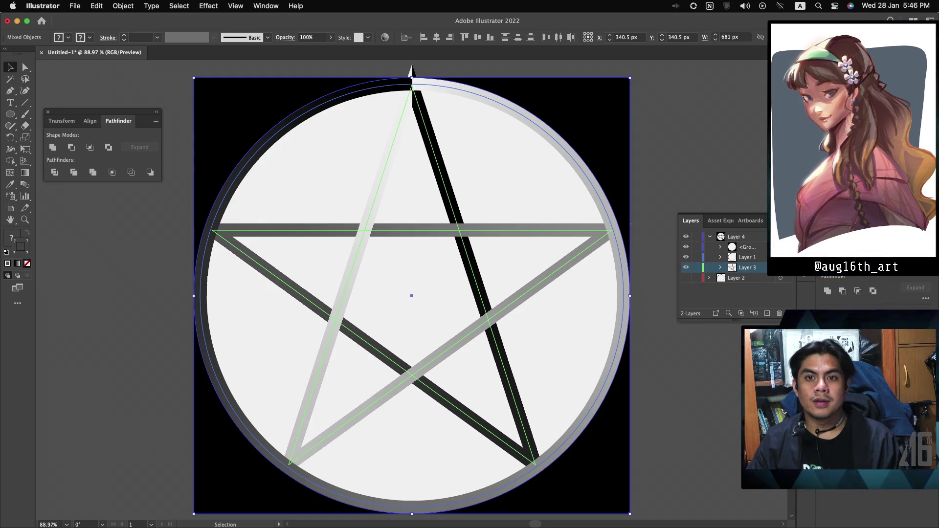
Open penta.png from the 1x folder in Preview and move its window over the canvas
key("super+Tab")
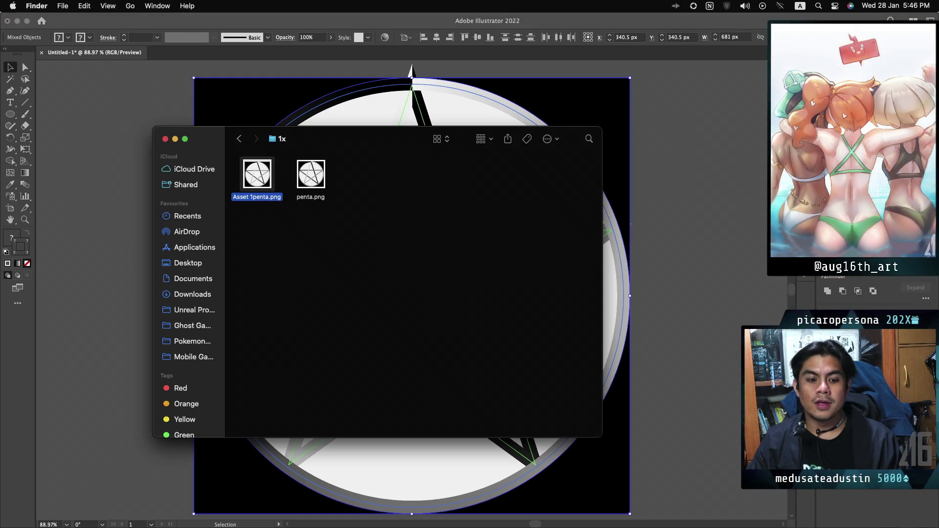
double_click(320, 180)
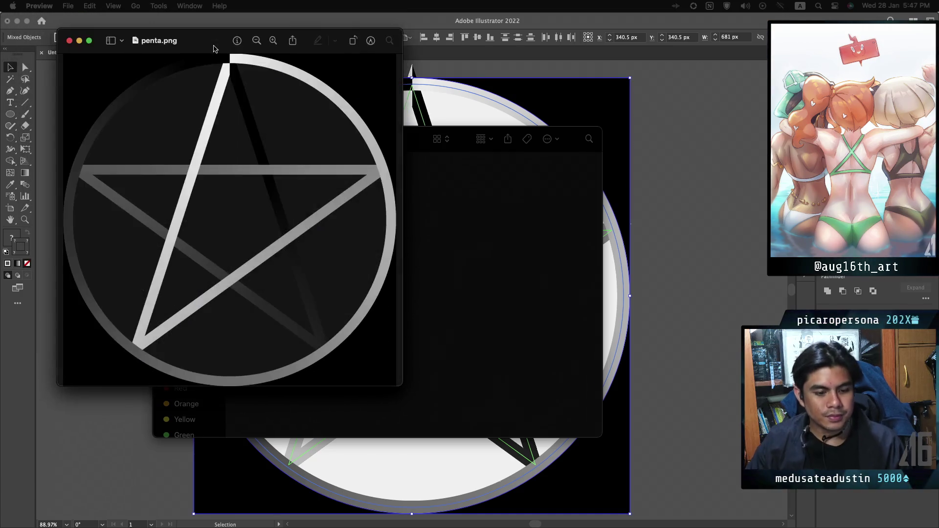
left_click_drag(215, 45, 262, 111)
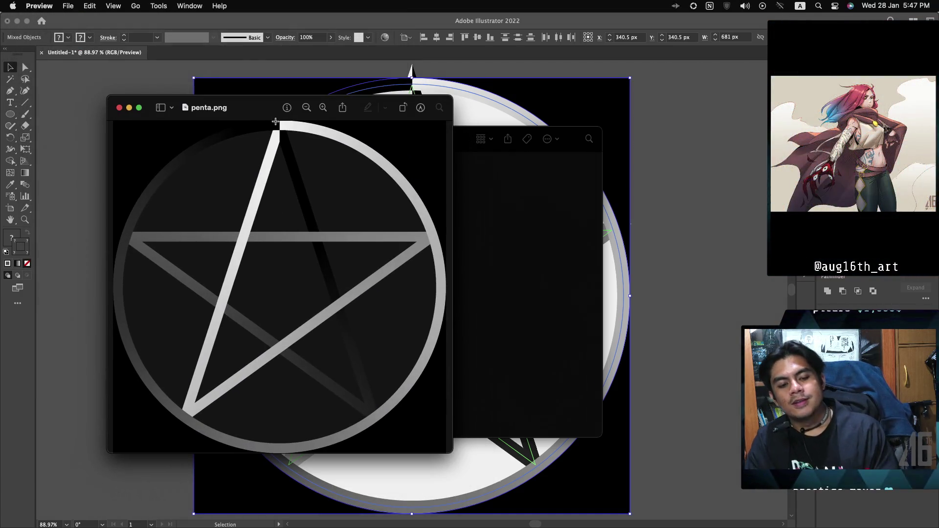
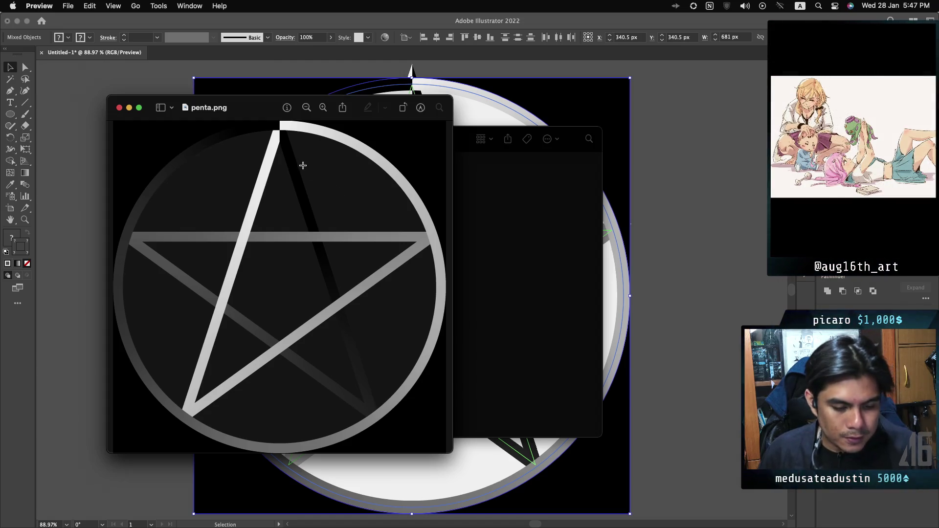
Move the old penta.png and Asset 1penta.png exports from the 1x folder to the Bin
left_click(119, 107)
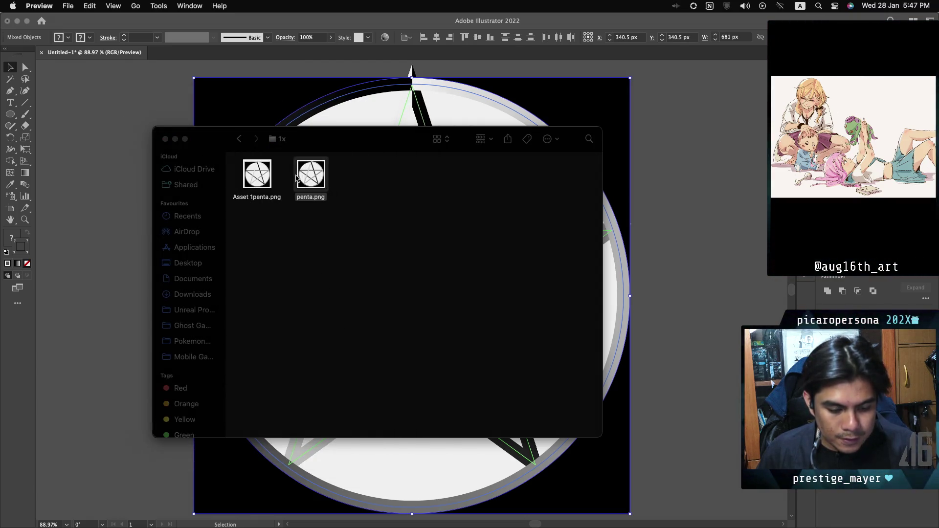
left_click(260, 181)
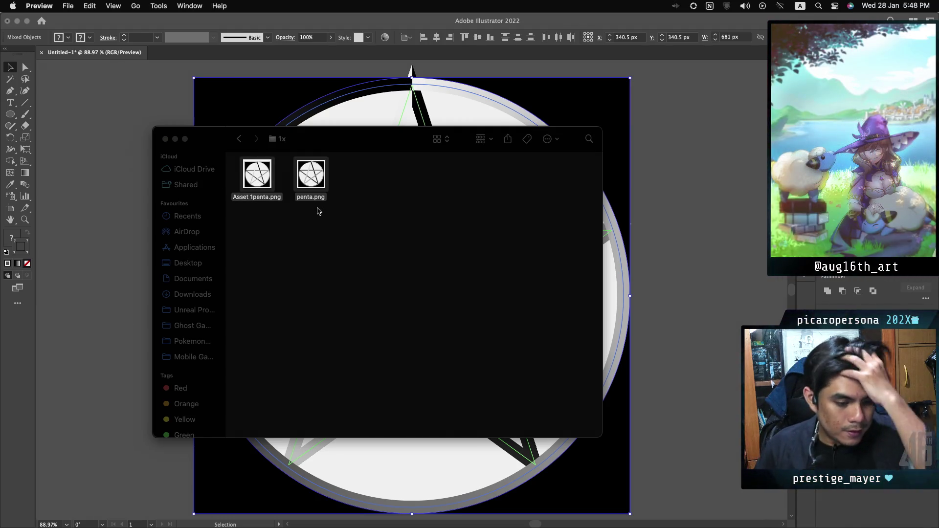
right_click(306, 185)
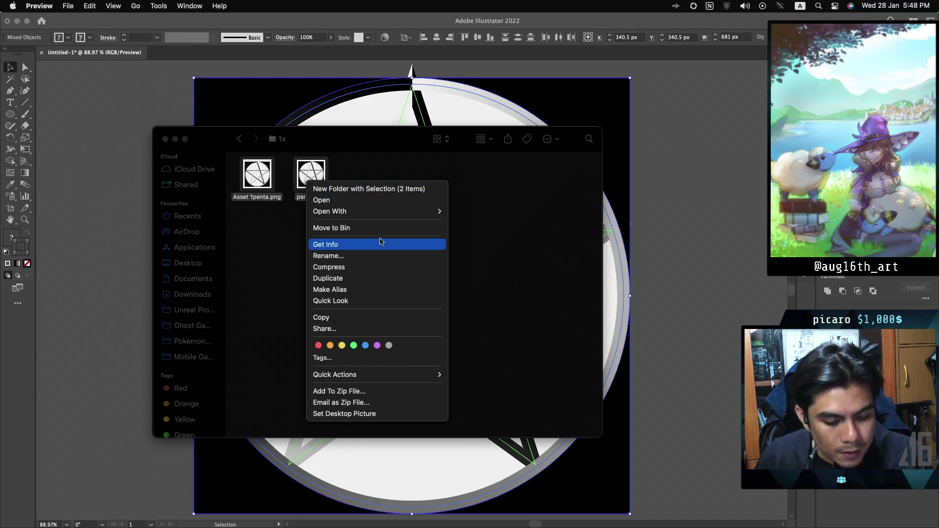
left_click(365, 228)
left_click(119, 222)
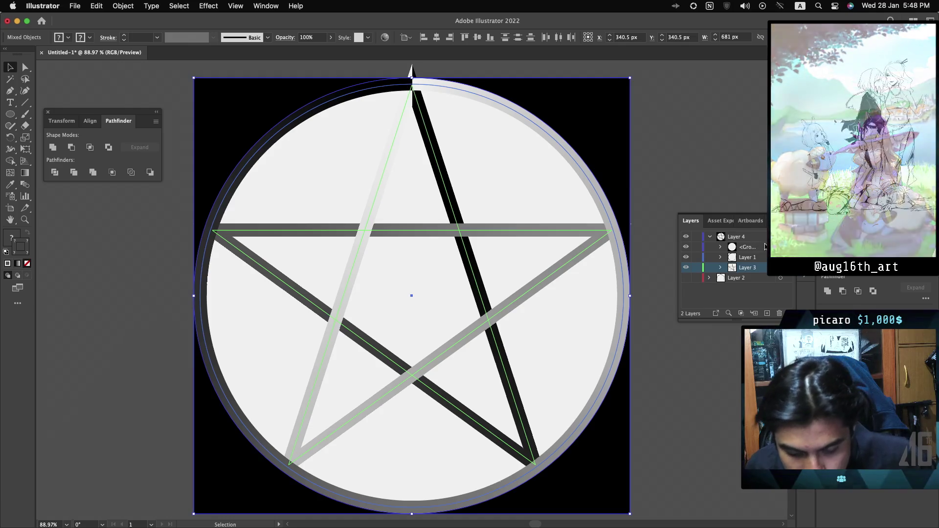
Fill the background group behind the pentagram circle with red, then select all the artwork
left_click(765, 248)
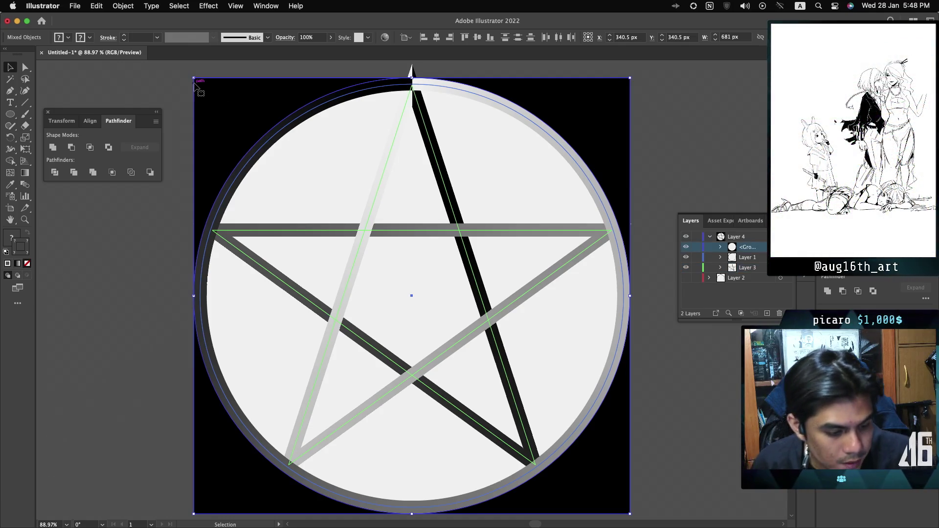
left_click(781, 247)
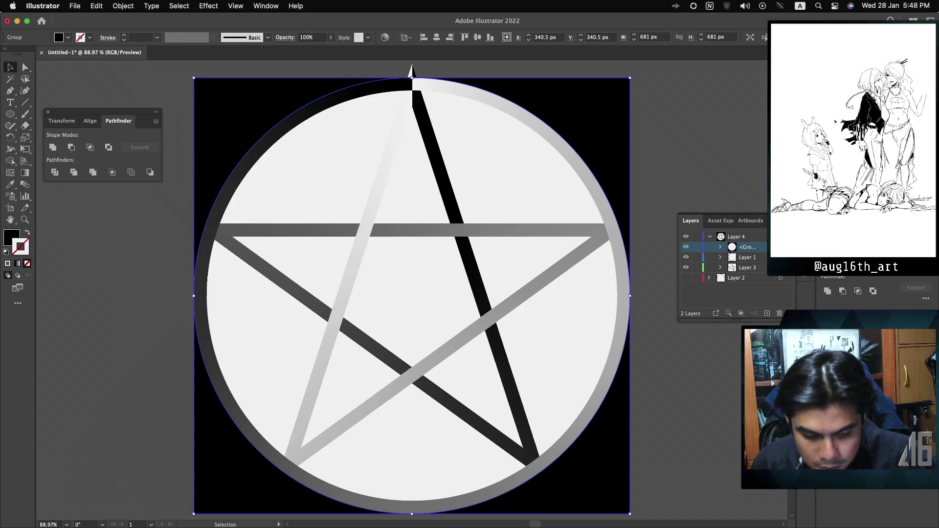
left_click(58, 41)
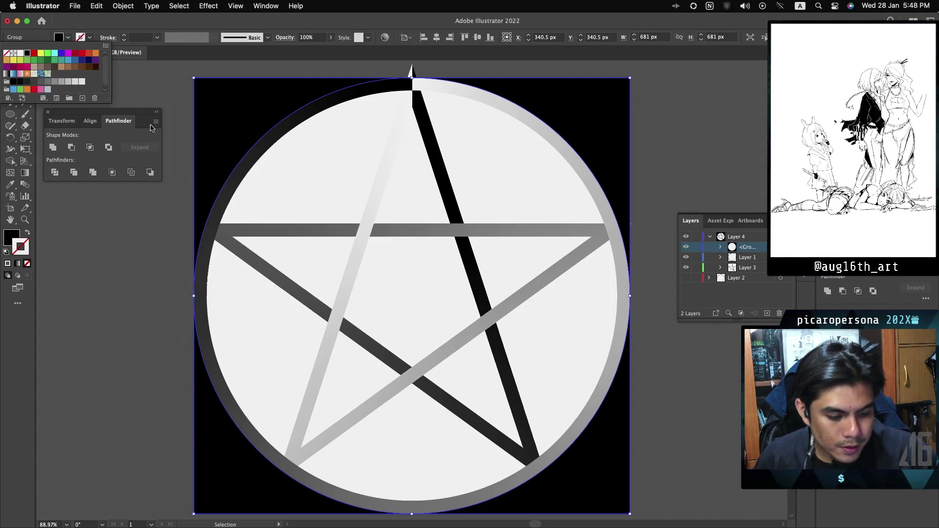
left_click(34, 53)
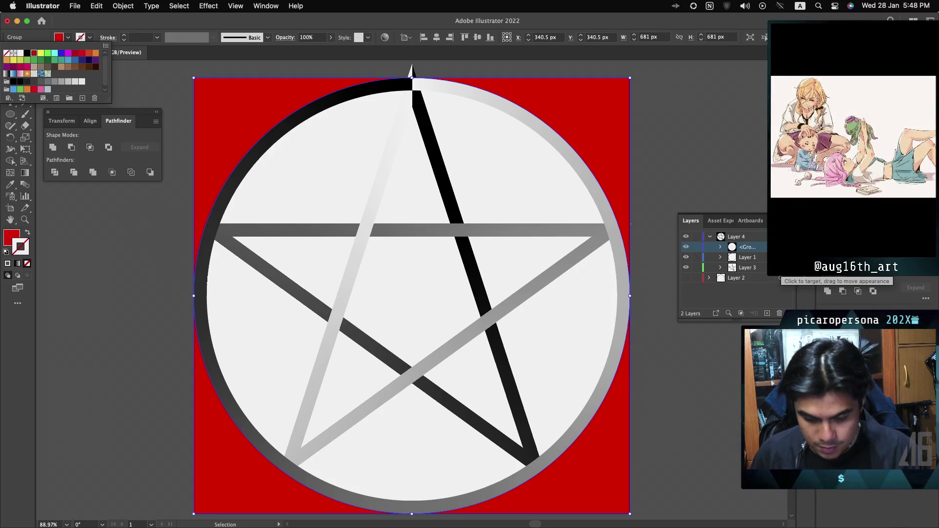
key("Escape")
key("super+a")
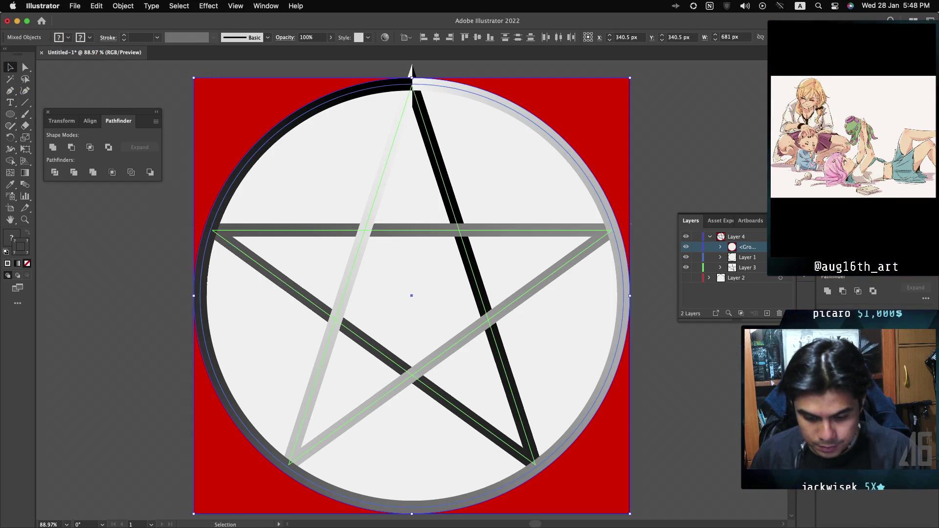
left_click(76, 6)
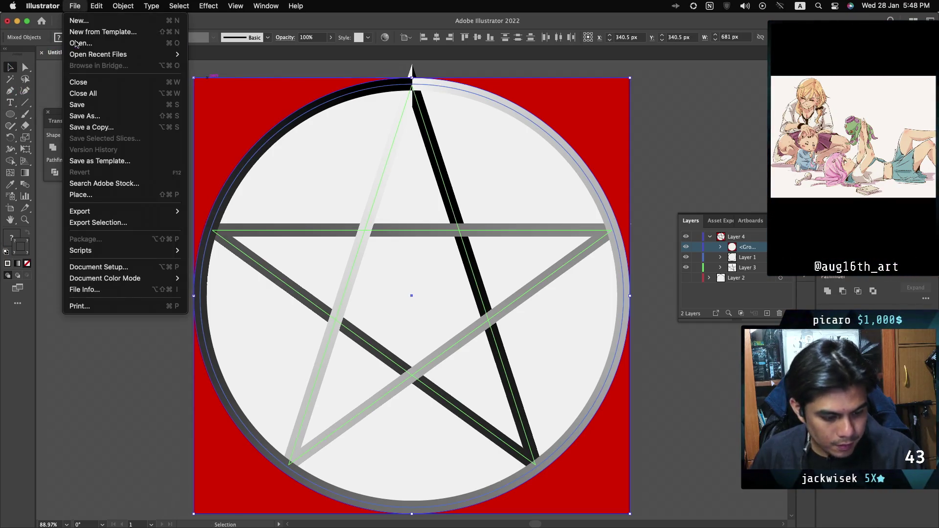
Export the artwork with Save for Web (Legacy) as PNG-24 named penta into the 1x folder
mouse_move(122, 211)
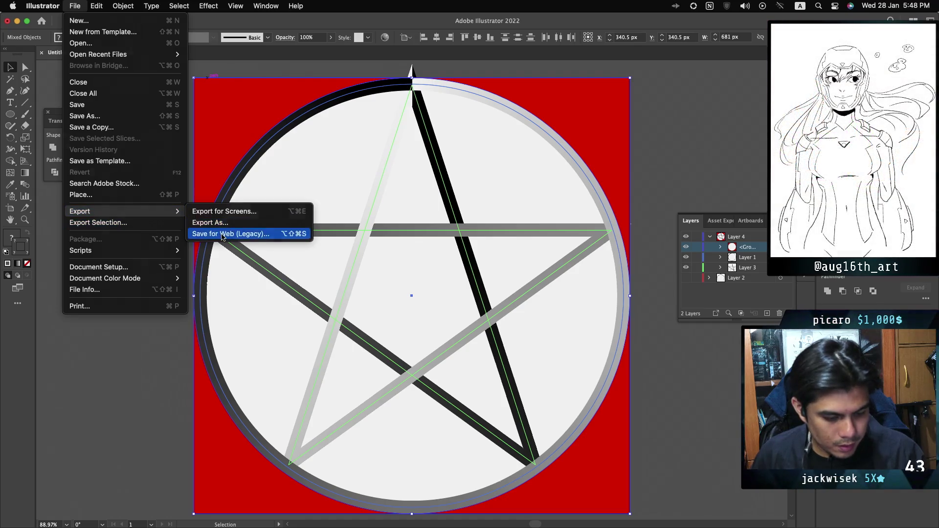
left_click(223, 234)
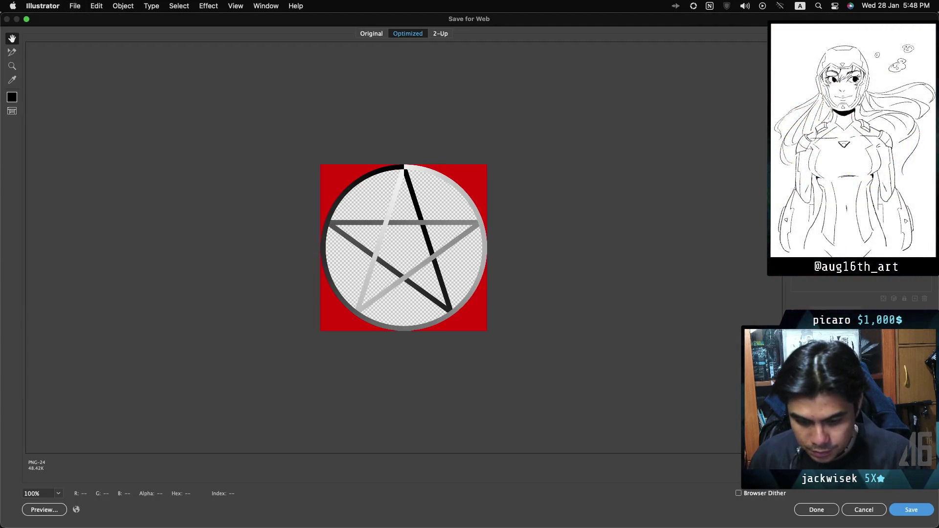
left_click(908, 511)
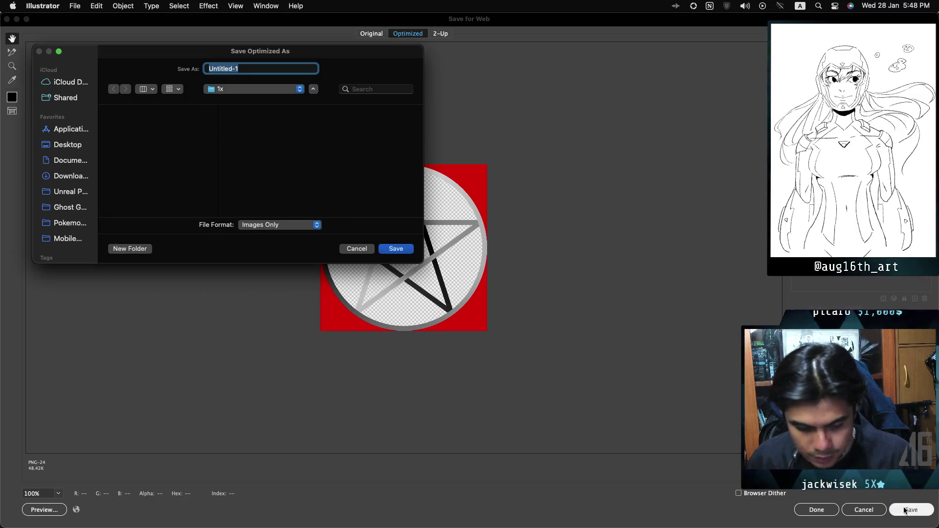
type("penta")
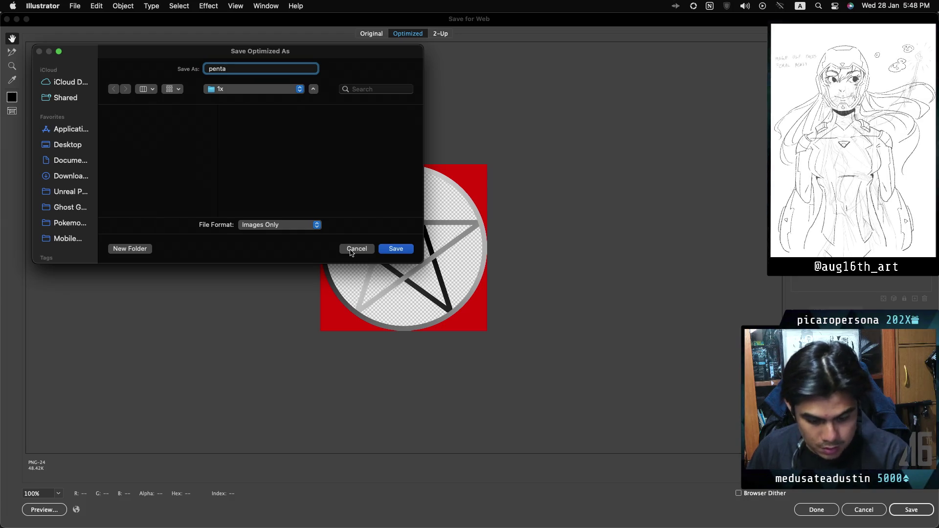
key("Return")
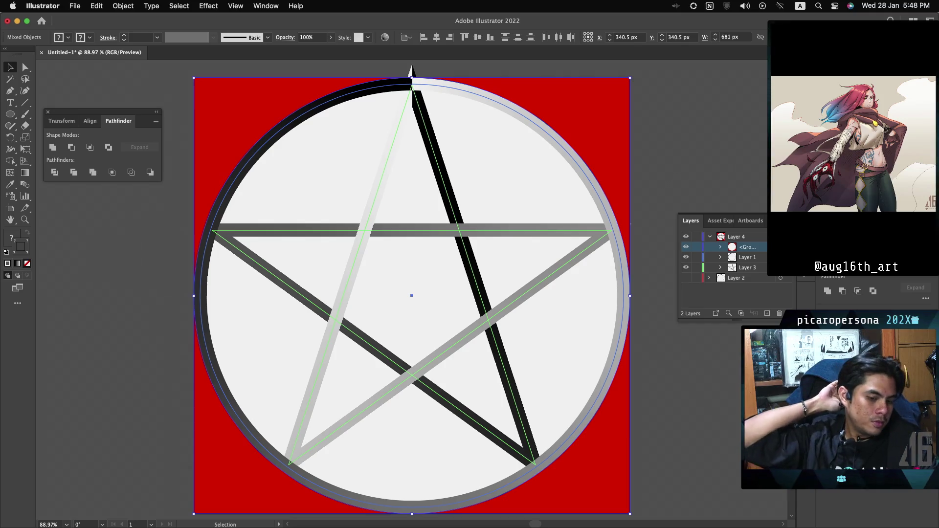
key("super+Tab")
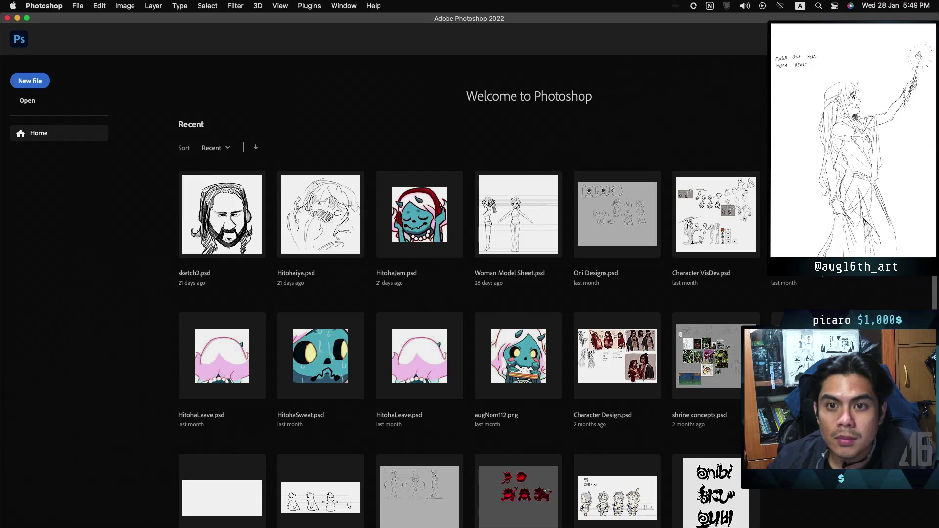
Open penta.png in Photoshop and Magic Erase the red background from all four corners
key("super+Tab")
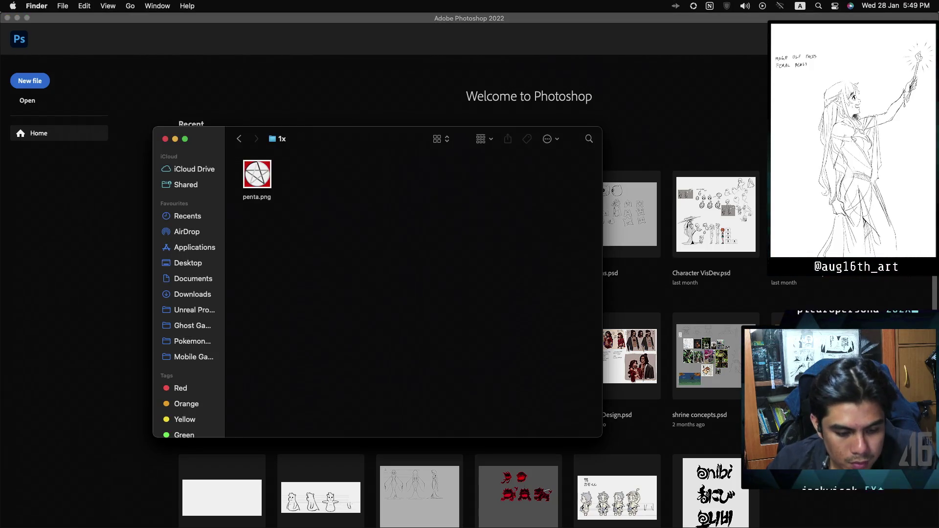
mouse_move(257, 175)
left_mouse_down()
mouse_move(240, 215)
mouse_move(86, 289)
left_mouse_up()
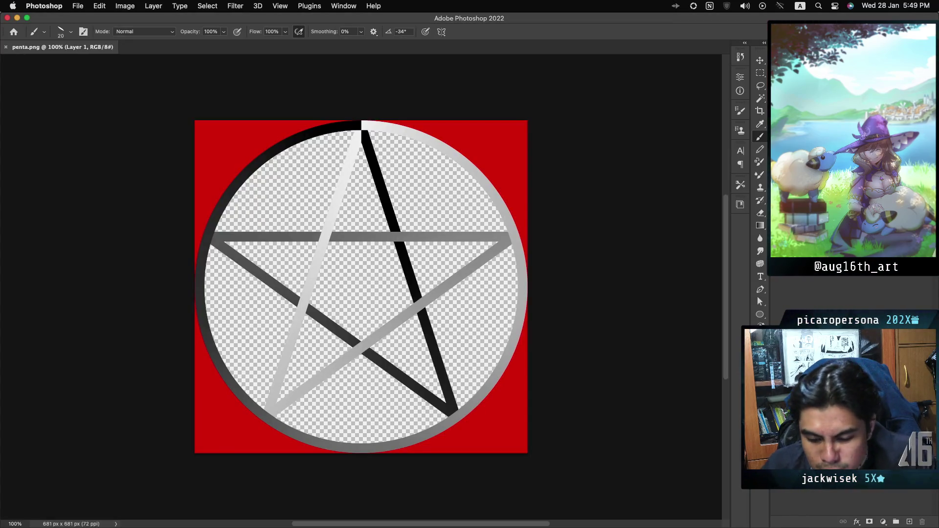
left_click(760, 213)
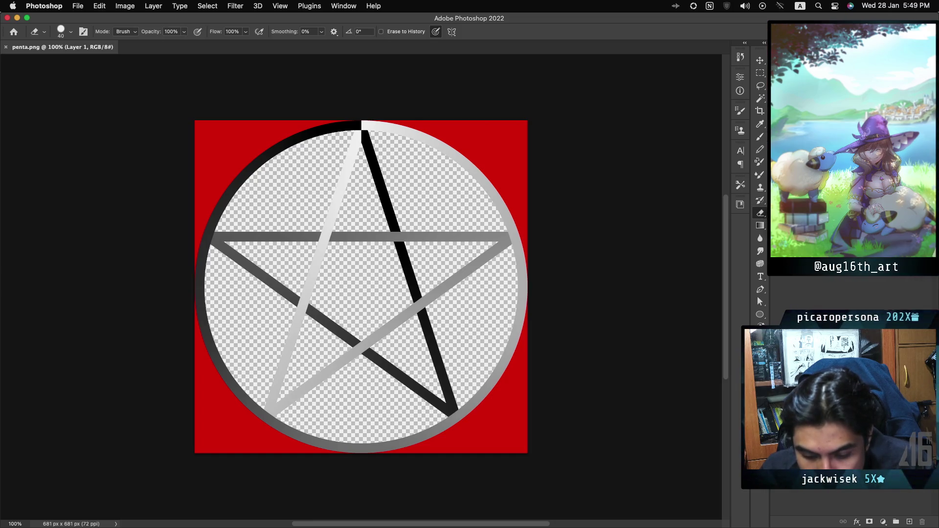
key("shift+e")
key("shift+e")
left_click(488, 142)
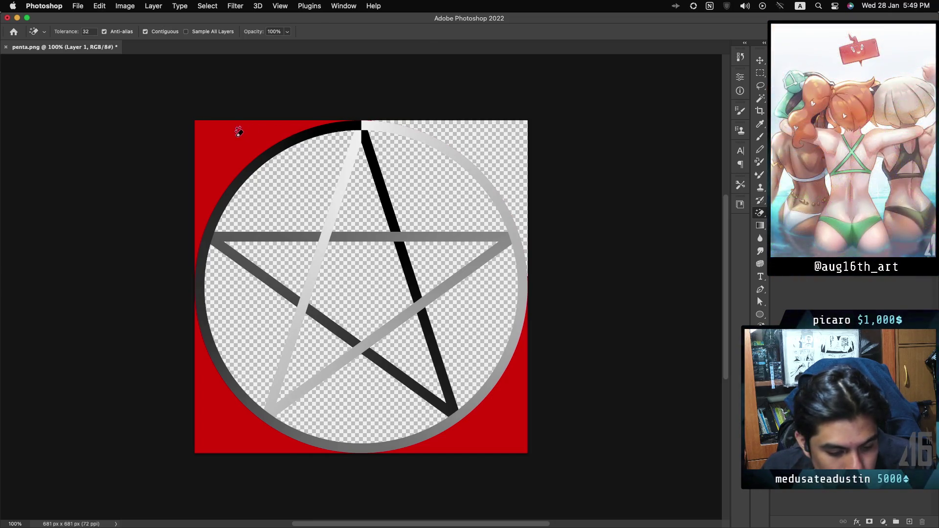
left_click(236, 131)
left_click(206, 430)
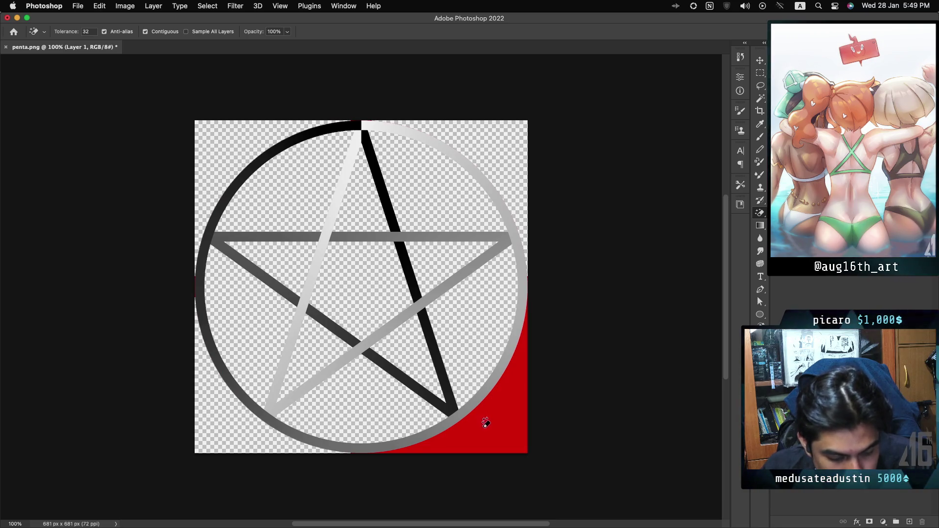
left_click(498, 420)
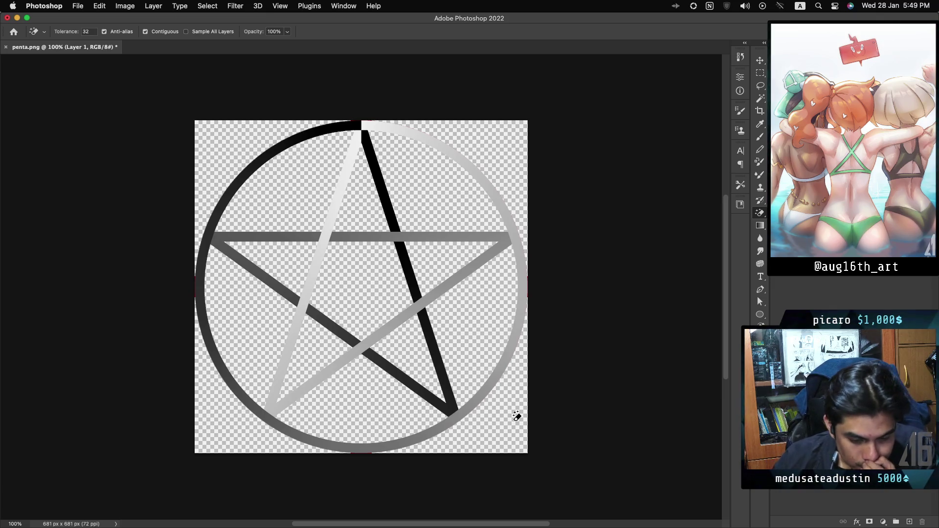
Zoom to 400% and scroll around to inspect the erased edges
scroll(508, 280, "down", 2)
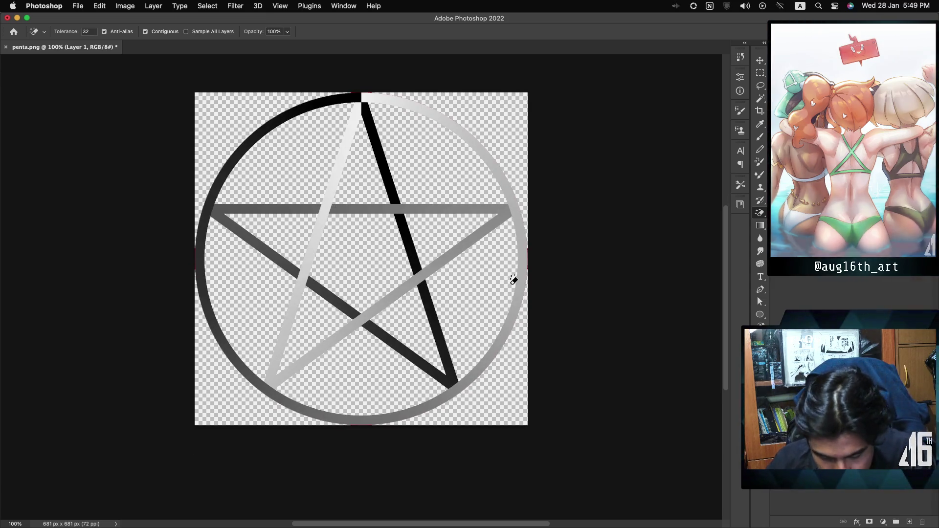
scroll(509, 280, "right", 2)
scroll(501, 283, "down", 5)
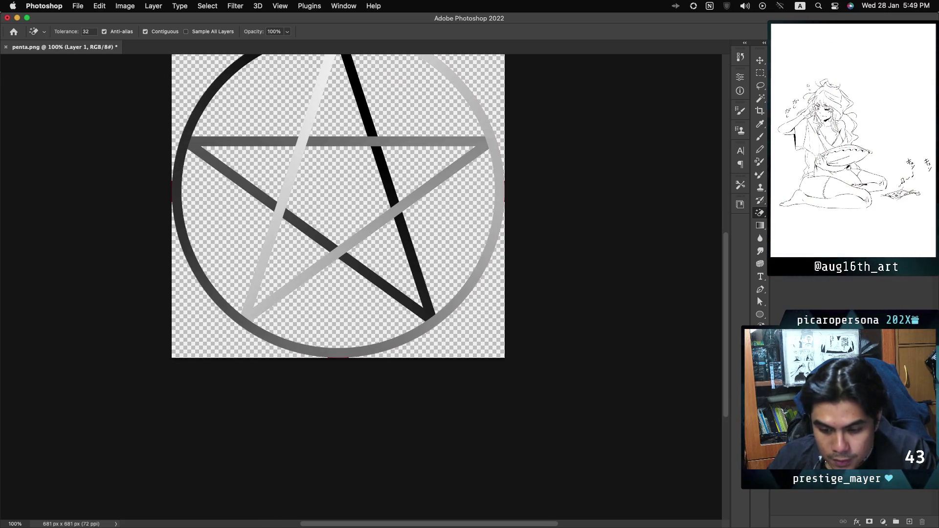
key("super+plus")
key("super+plus")
key("super+plus")
scroll(361, 288, "up", 10)
scroll(361, 288, "right", 3)
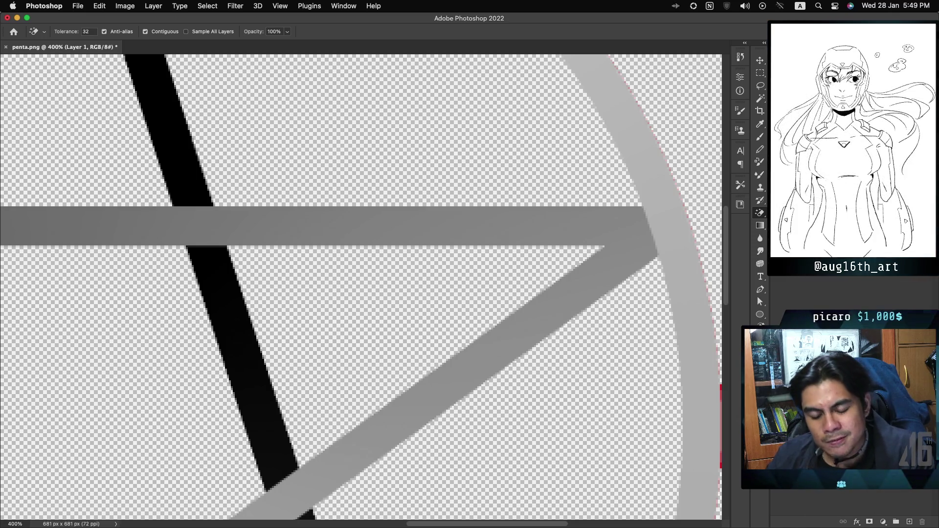
left_click(763, 100)
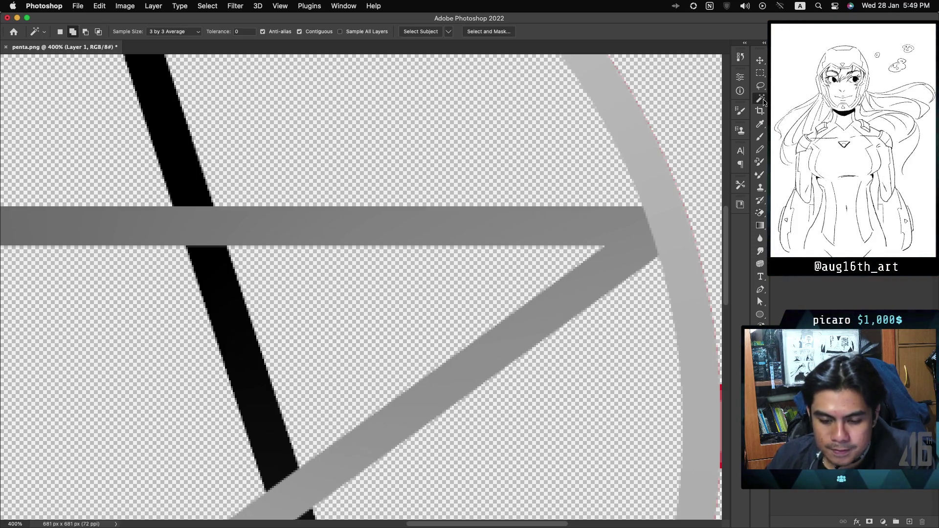
right_click(668, 160)
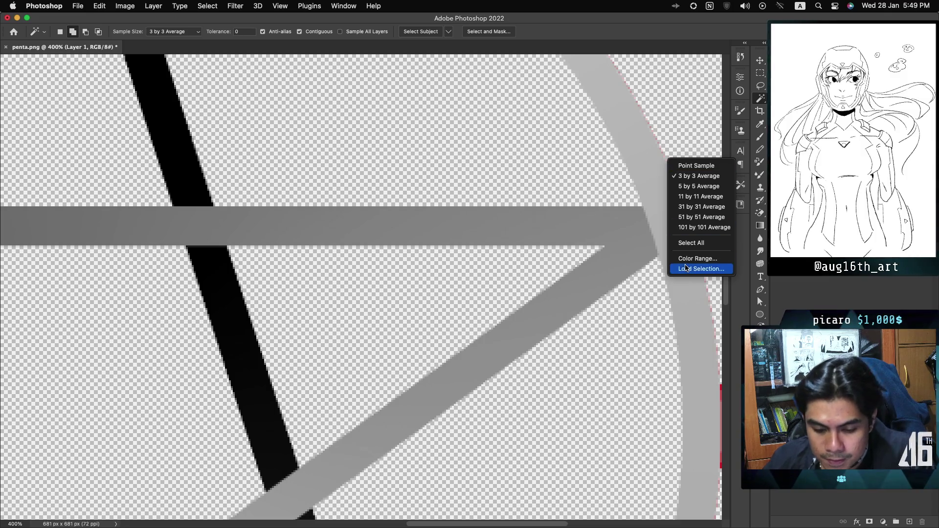
key("Escape")
key("i")
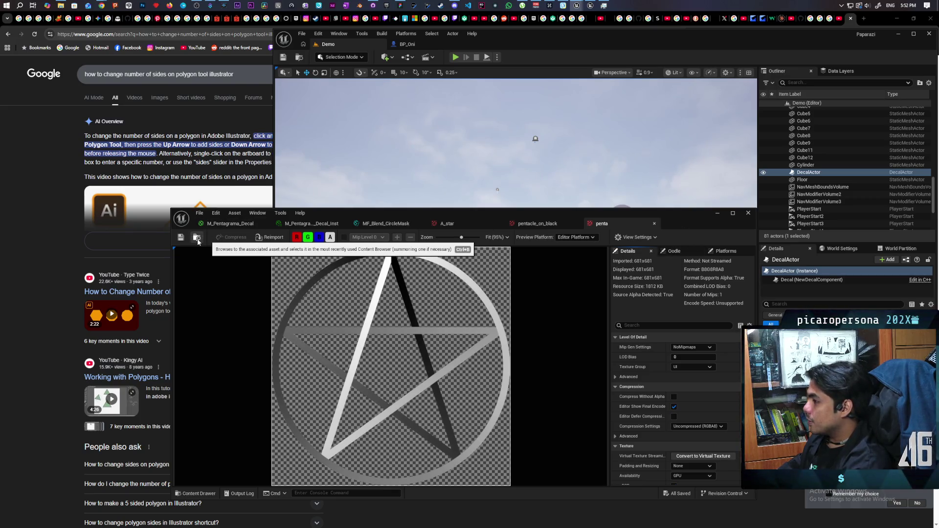
Open M_Pentagrama_Decal and add the pentacle texture as a Texture Sample node
left_click_drag(691, 221, 752, 118)
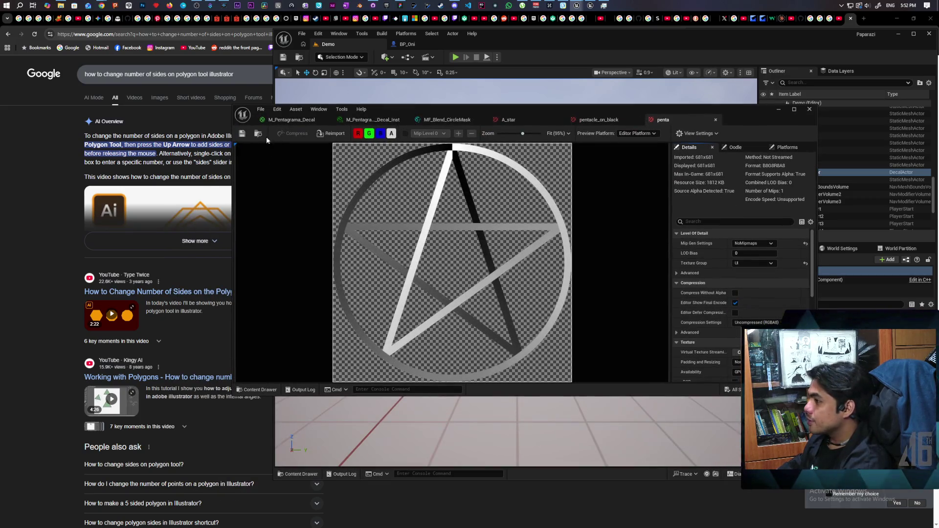
left_click(259, 134)
double_click(439, 319)
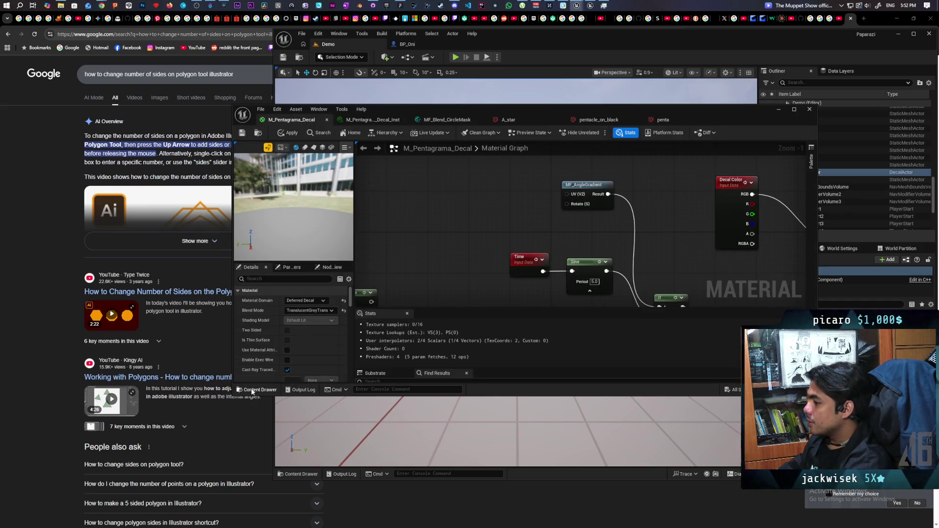
left_click(252, 391)
mouse_move(754, 298)
left_mouse_down()
mouse_move(481, 206)
mouse_move(388, 236)
mouse_move(446, 255)
left_mouse_up()
left_click_drag(565, 225, 520, 214)
left_click_drag(463, 165, 410, 198)
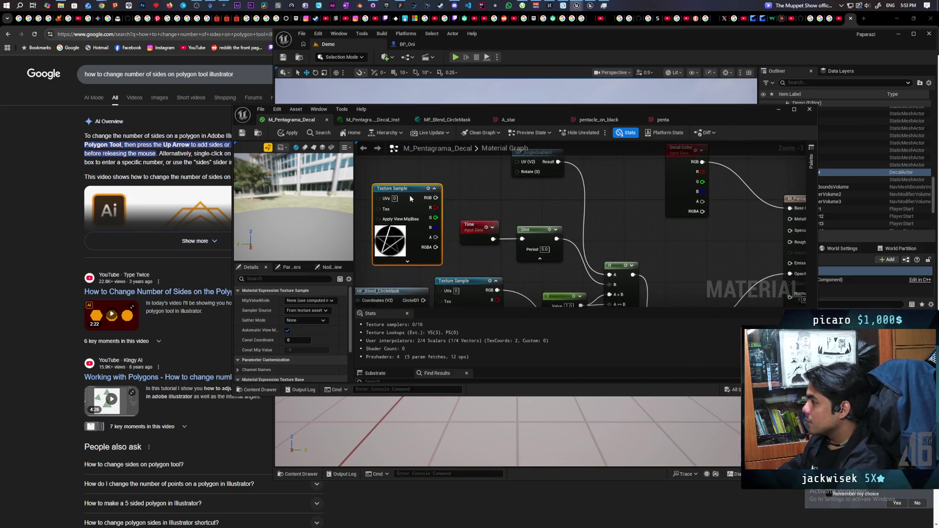
scroll(483, 192, "down", 1)
mouse_move(476, 201)
left_mouse_down()
mouse_move(465, 176)
mouse_move(441, 173)
mouse_move(485, 171)
mouse_move(484, 262)
mouse_move(483, 225)
mouse_move(485, 256)
mouse_move(514, 206)
mouse_move(529, 223)
mouse_move(521, 300)
left_mouse_up()
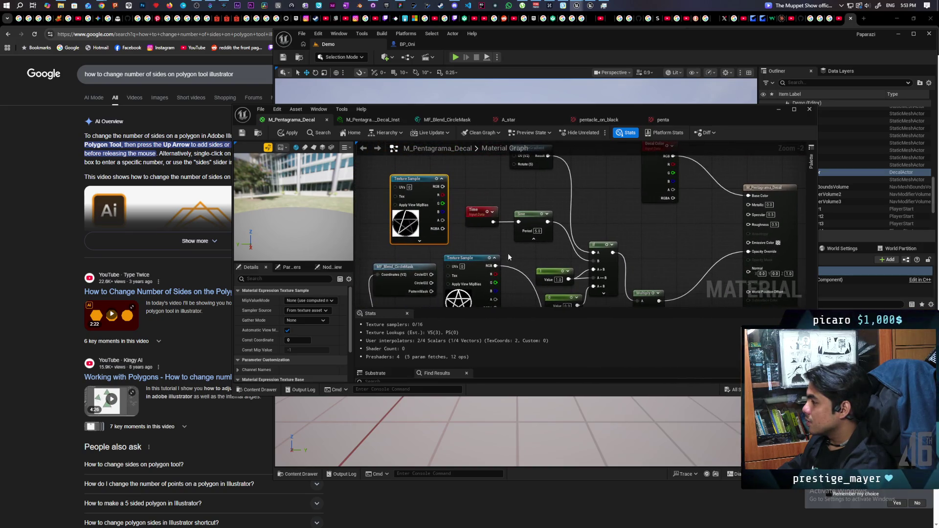
Wire the Texture Sample into the If node's A input, reposition the Multiply node, and reveal the viewport
left_click_drag(507, 253, 503, 277)
mouse_move(425, 207)
left_mouse_down()
mouse_move(443, 162)
mouse_move(511, 188)
mouse_move(595, 279)
left_mouse_up()
mouse_move(571, 222)
left_mouse_down()
mouse_move(548, 184)
mouse_move(518, 164)
mouse_move(496, 106)
mouse_move(518, 165)
mouse_move(508, 175)
mouse_move(501, 165)
left_mouse_up()
mouse_move(516, 210)
left_mouse_down()
mouse_move(494, 223)
mouse_move(528, 214)
mouse_move(525, 274)
mouse_move(568, 273)
mouse_move(520, 230)
mouse_move(558, 186)
mouse_move(578, 203)
mouse_move(605, 197)
mouse_move(594, 264)
mouse_move(643, 190)
mouse_move(610, 296)
mouse_move(650, 286)
left_mouse_up()
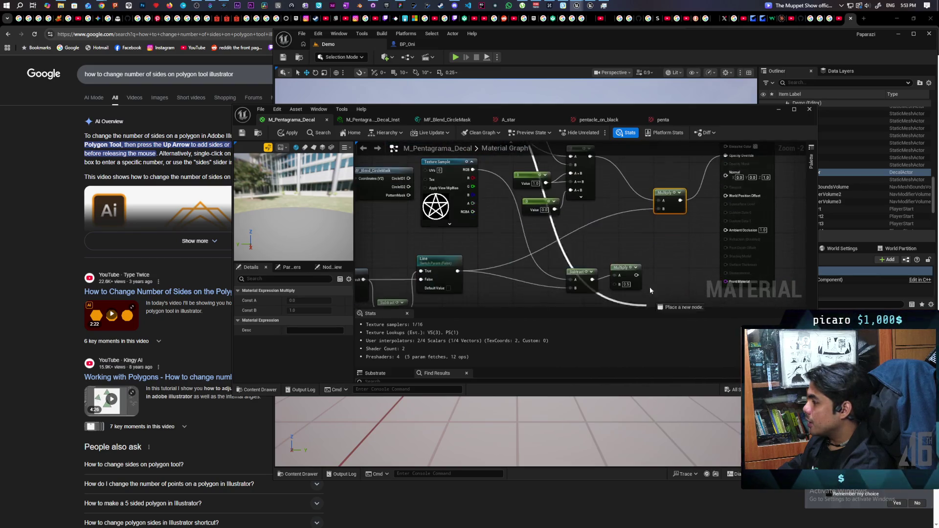
mouse_move(663, 243)
left_mouse_down()
mouse_move(609, 266)
mouse_move(561, 267)
left_mouse_up()
mouse_move(568, 220)
left_mouse_down()
mouse_move(520, 162)
mouse_move(523, 177)
left_mouse_up()
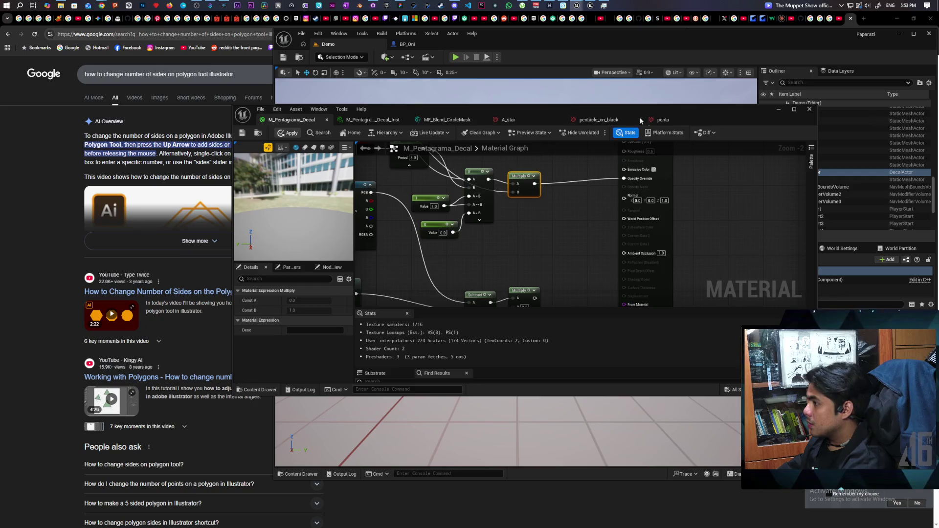
left_click_drag(732, 114, 671, 322)
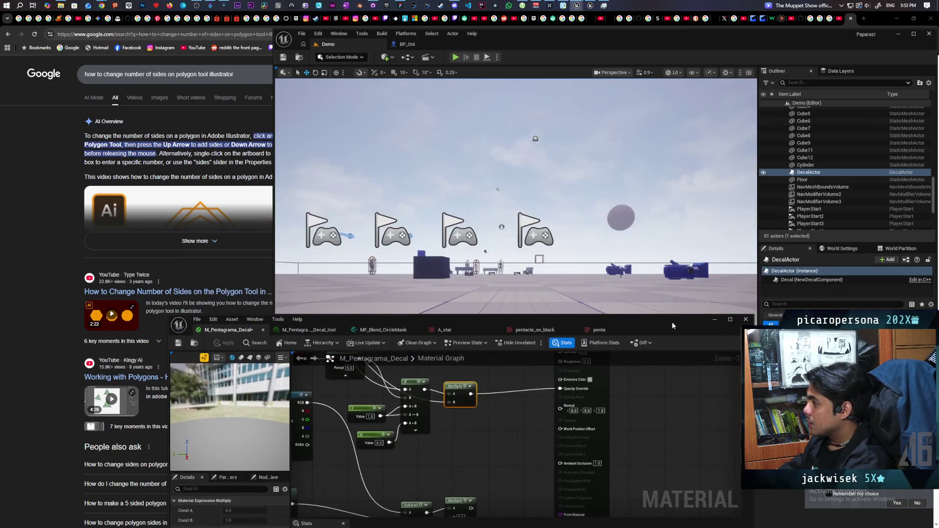
Focus the viewport on the DecalActor and orbit in at an angle to watch its reveal
key("f")
mouse_move(473, 294)
left_mouse_down()
mouse_move(556, 210)
mouse_move(502, 214)
mouse_move(484, 235)
mouse_move(499, 215)
mouse_move(609, 219)
left_mouse_up()
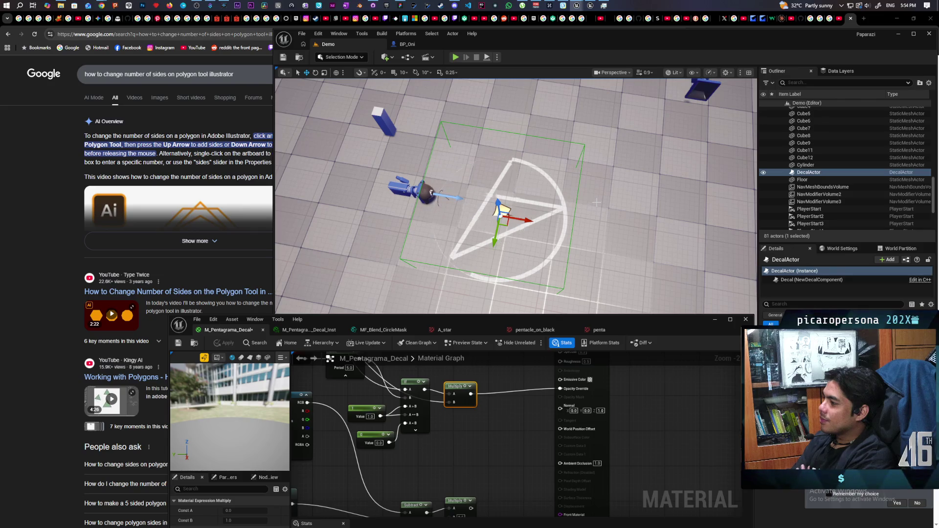
left_click_drag(447, 432, 486, 396)
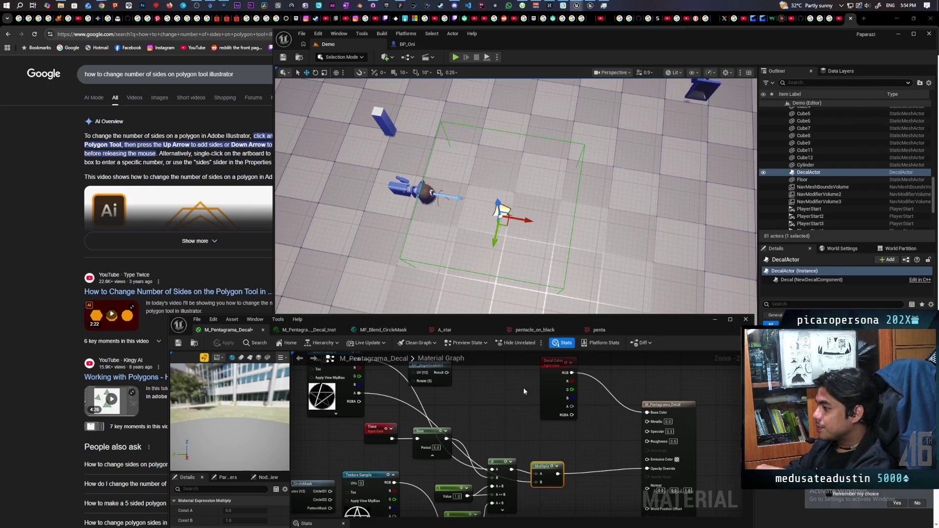
Set the Sine node's Period to 10 and watch the slower decal reveal on the floor
left_click_drag(516, 196, 516, 215)
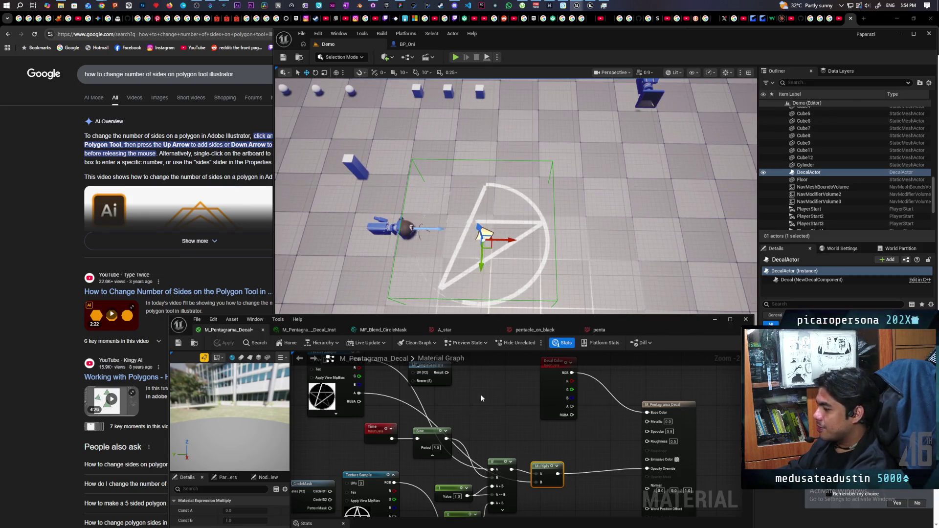
left_click_drag(480, 394, 479, 408)
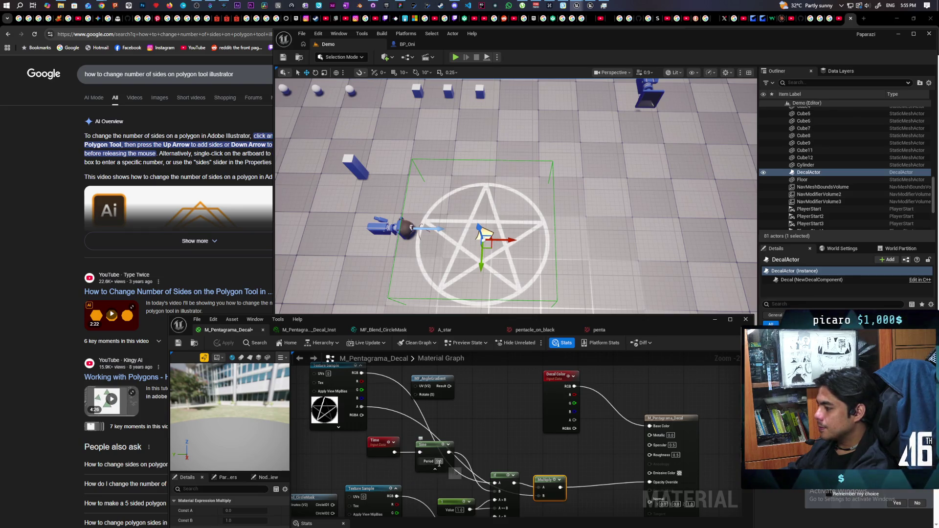
type("10")
key("Return")
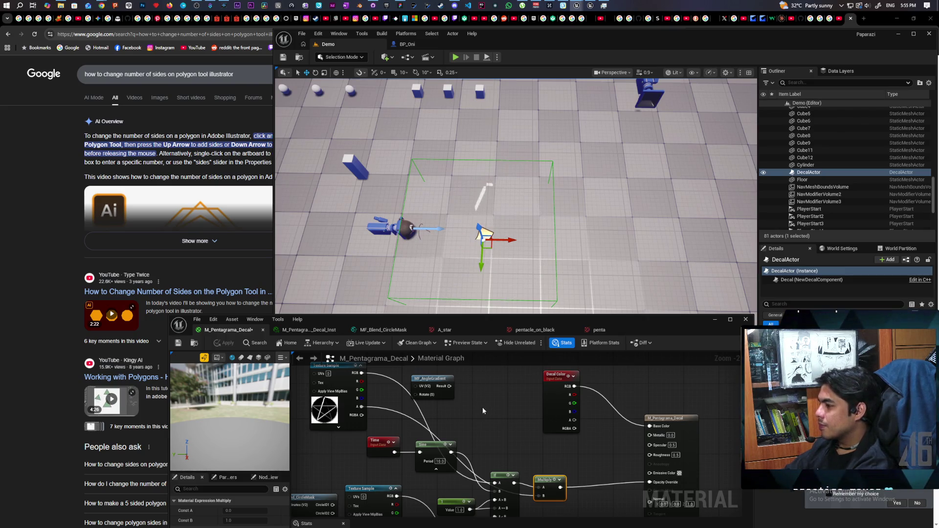
mouse_move(482, 407)
left_mouse_down()
mouse_move(520, 448)
mouse_move(520, 425)
left_mouse_up()
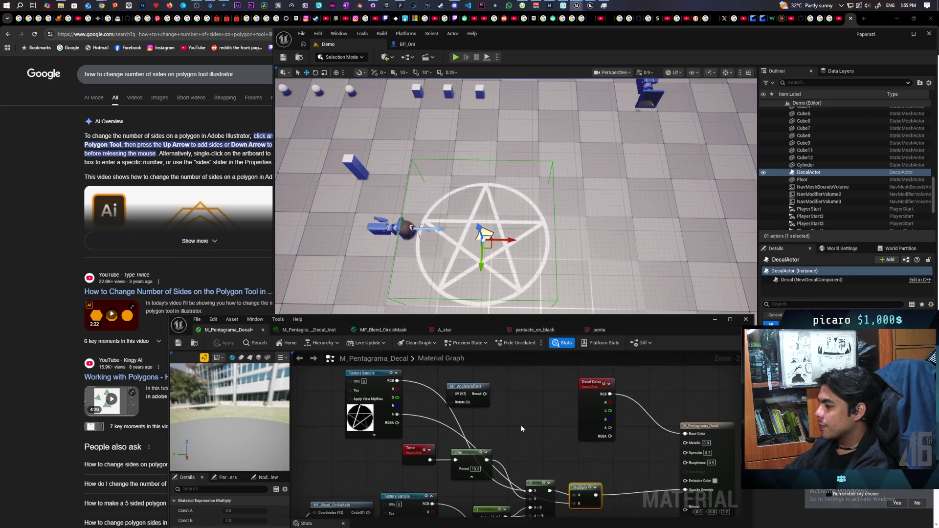
Place an Add node beside the texture with B set to 0.01 and apply the material
left_click_drag(478, 391, 536, 391)
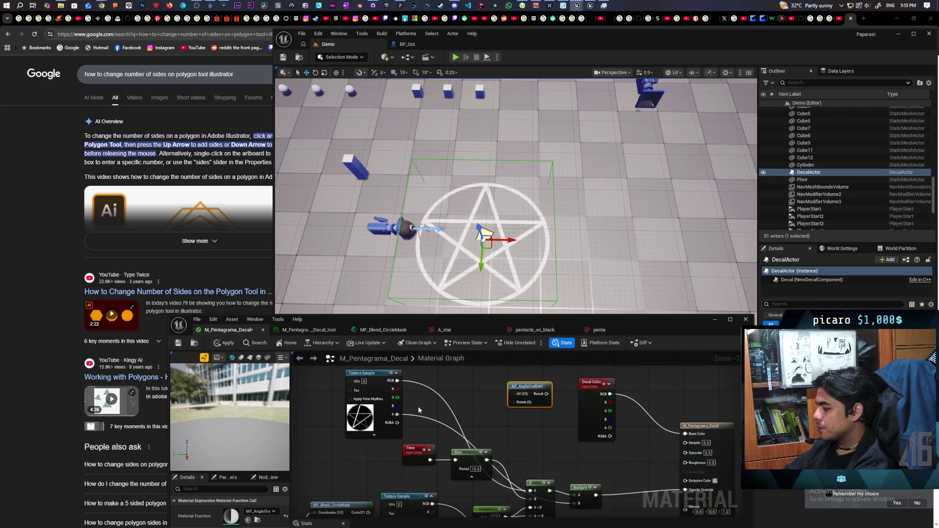
left_click(417, 391)
mouse_move(425, 396)
left_mouse_down()
mouse_move(427, 377)
mouse_move(446, 386)
mouse_move(416, 384)
mouse_move(425, 386)
left_mouse_up()
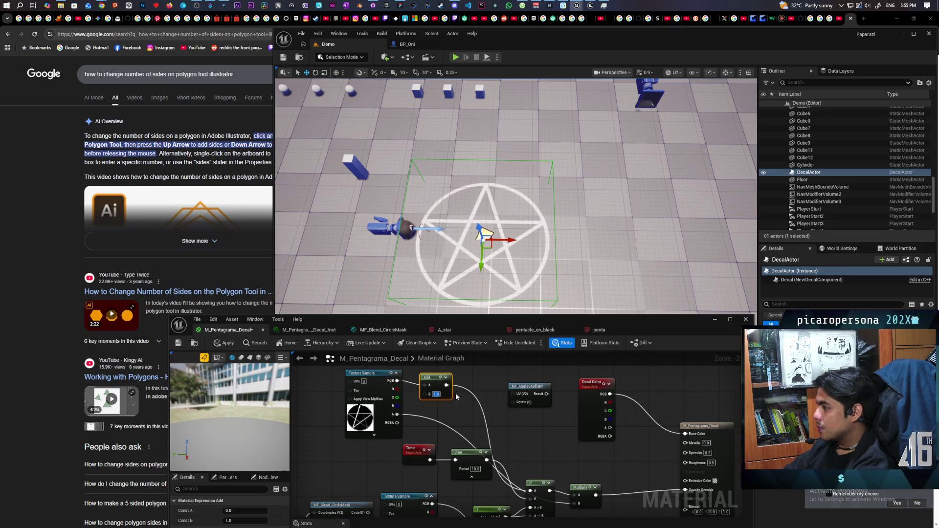
left_click_drag(436, 377, 428, 371)
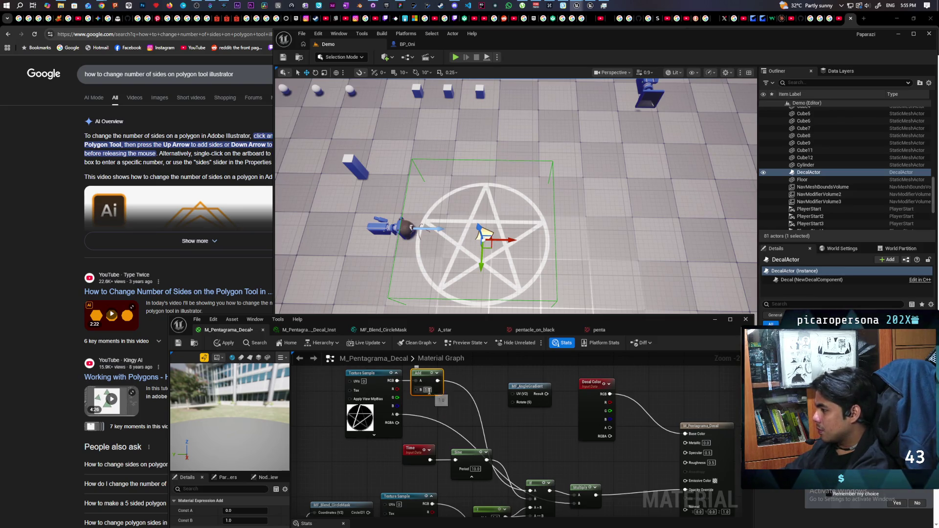
type("0.01")
key("Return")
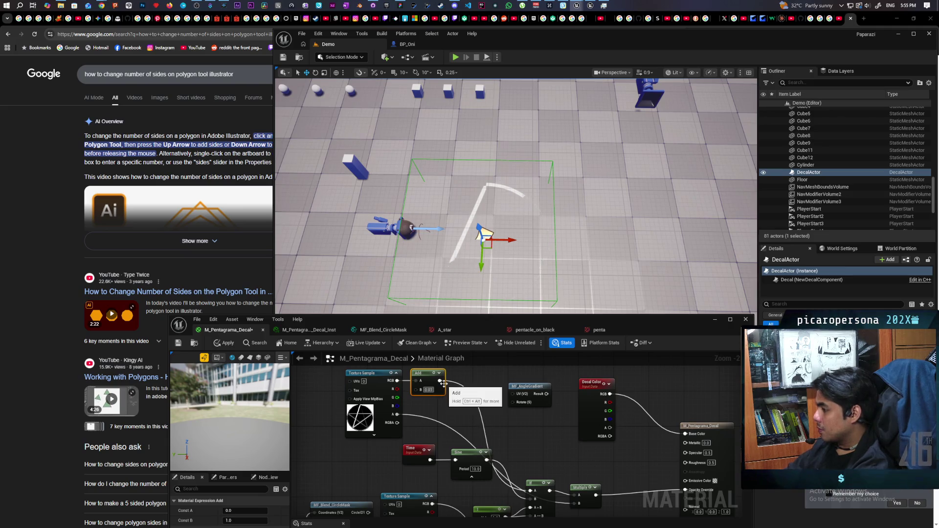
left_click(468, 390)
left_click(225, 343)
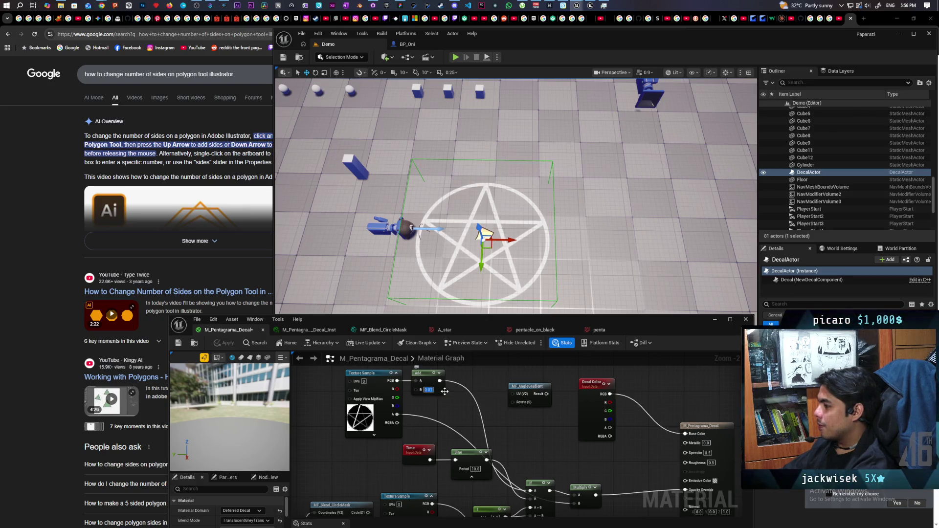
Change the Add node's B value to 0.1 and apply the material again
type("0.1")
key("Return")
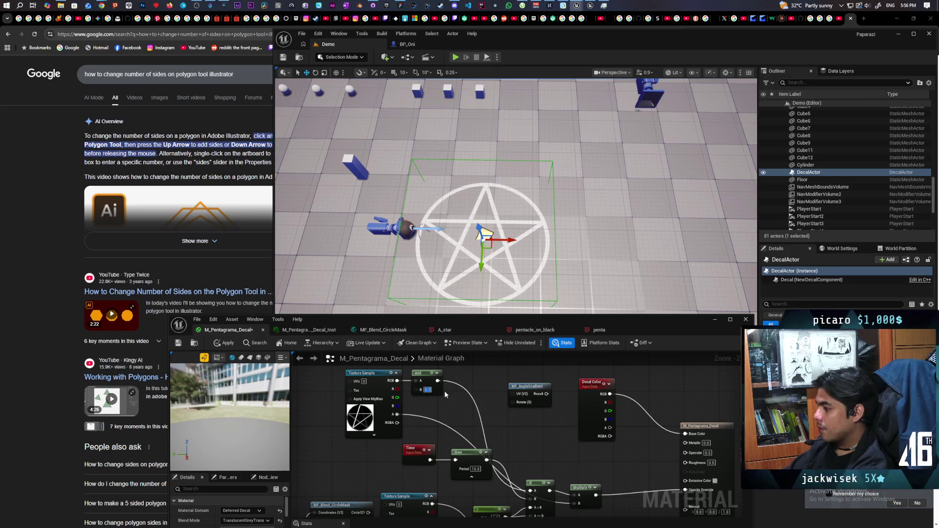
left_click(225, 343)
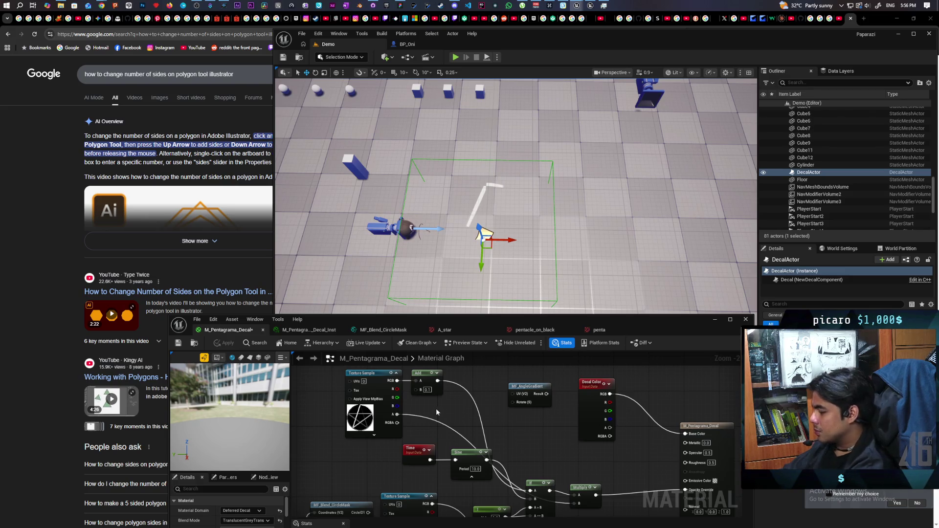
mouse_move(397, 381)
left_mouse_down()
mouse_move(440, 397)
mouse_move(415, 406)
left_mouse_up()
Feed the texture's RGB into a new Power node with exponent 2 and apply the material
type("po")
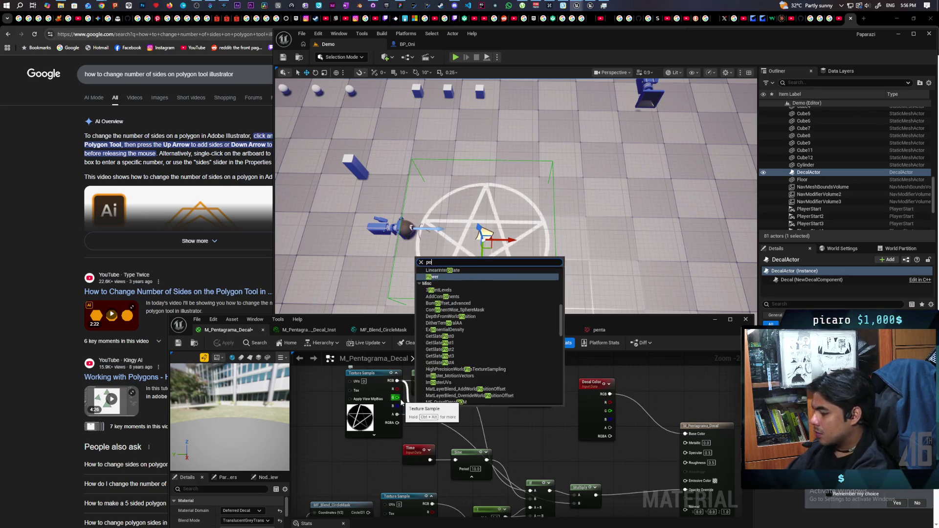
key("Return")
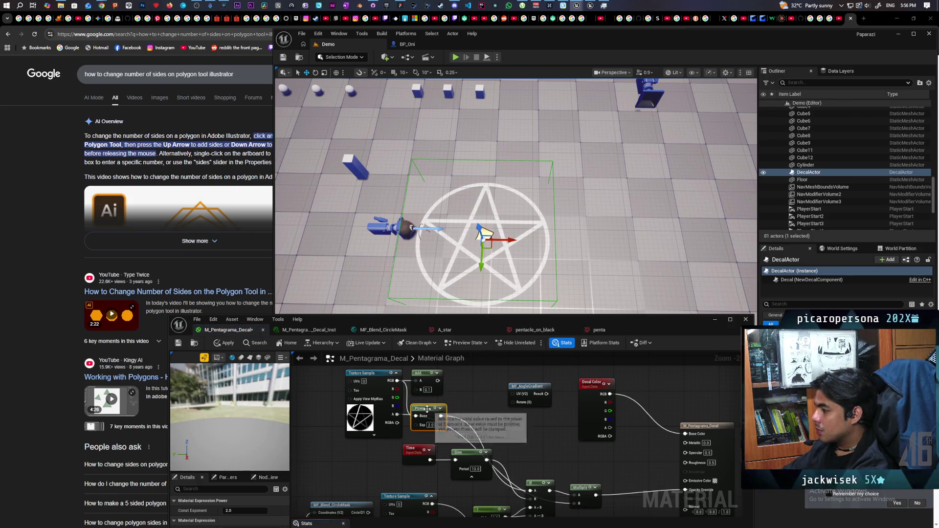
left_click_drag(427, 409, 454, 395)
left_click(225, 343)
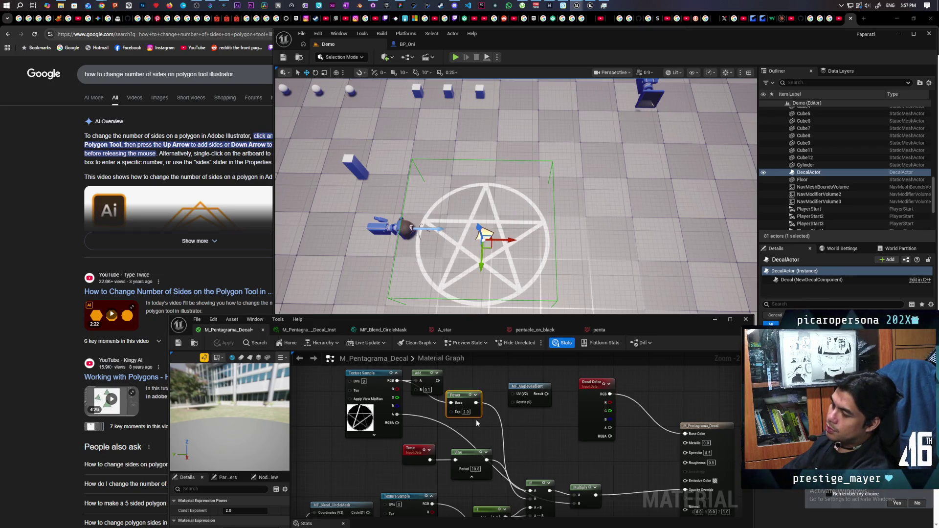
mouse_move(430, 381)
left_mouse_down()
mouse_move(462, 397)
mouse_move(453, 384)
left_mouse_up()
Add a Blend_Lighten node on the wire, arrange the nodes, and place a Constant3Vector
type("lighten")
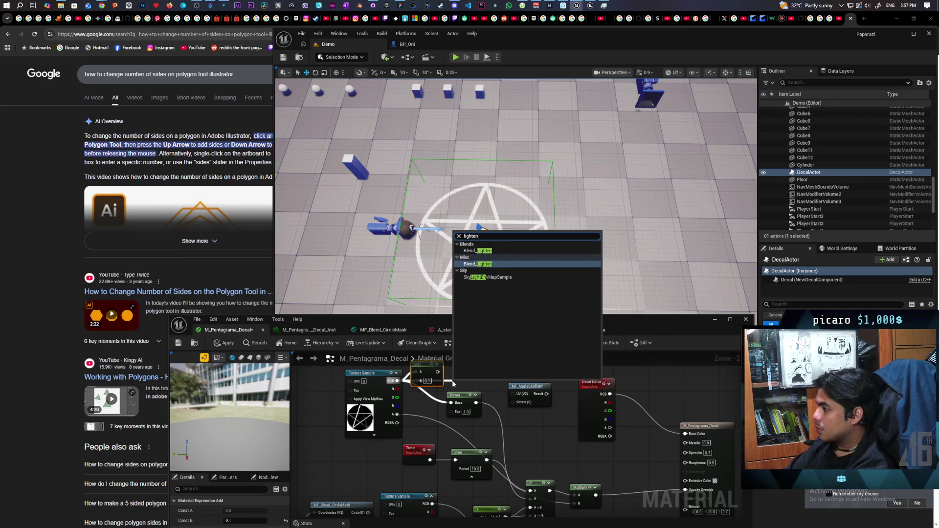
key("Return")
mouse_move(463, 395)
left_mouse_down()
mouse_move(455, 413)
mouse_move(482, 411)
mouse_move(489, 390)
left_mouse_up()
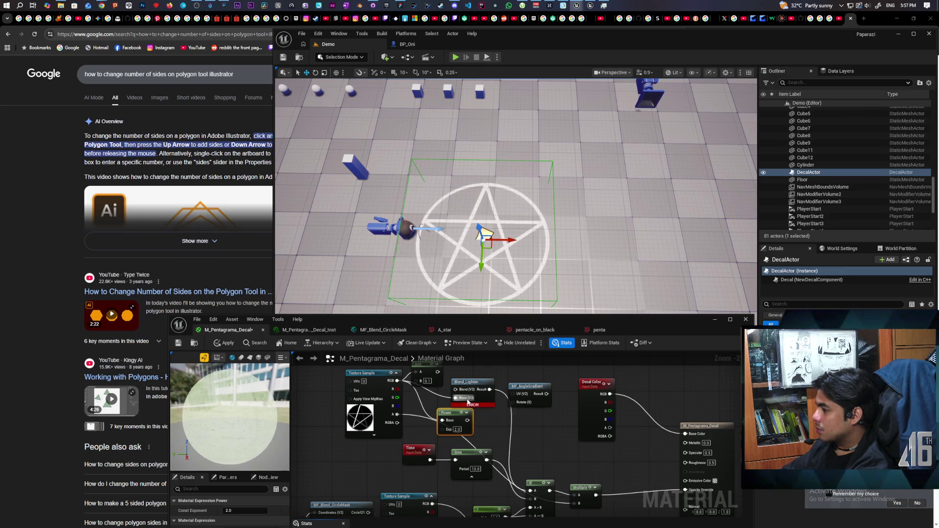
left_click(482, 417)
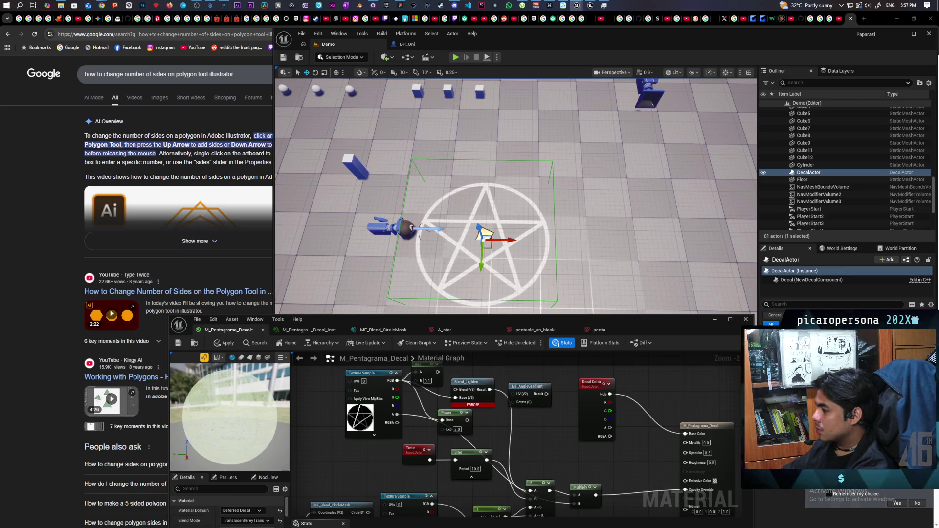
left_click_drag(469, 433, 489, 426)
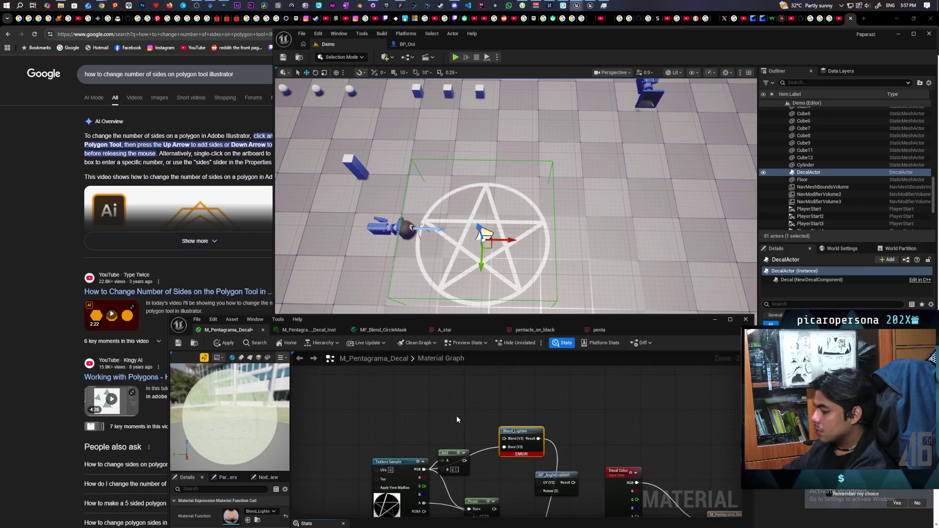
left_click(432, 389)
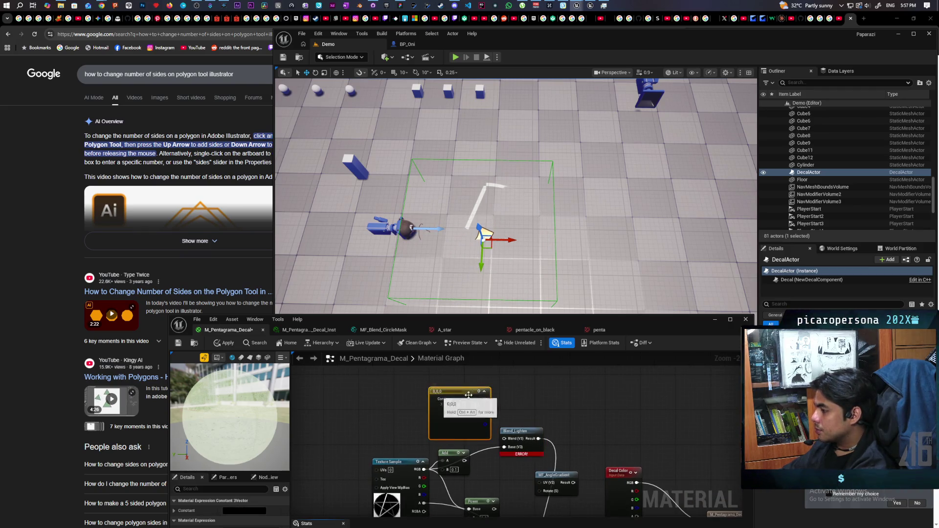
Wire the Constant3Vector into Blend_Lighten's Blend input and set it to 0.010417 on all channels
left_click_drag(484, 400, 528, 443)
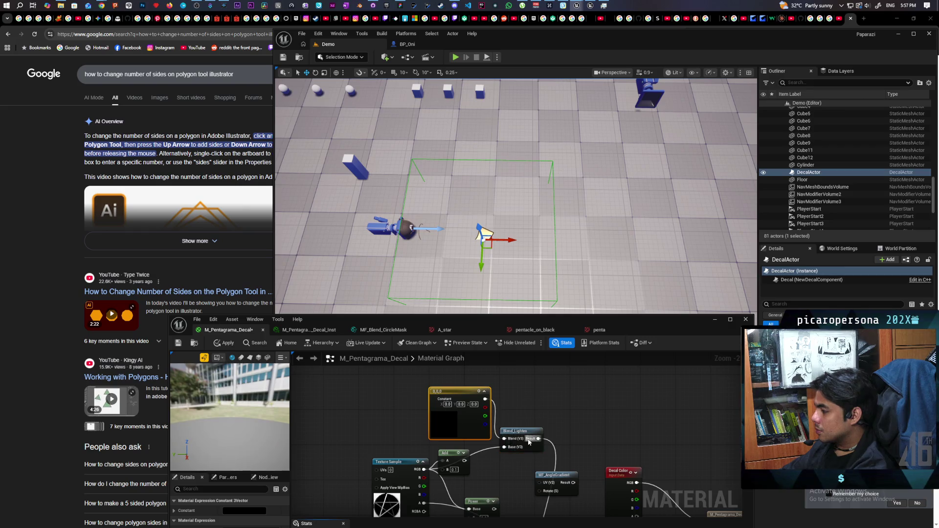
double_click(446, 426)
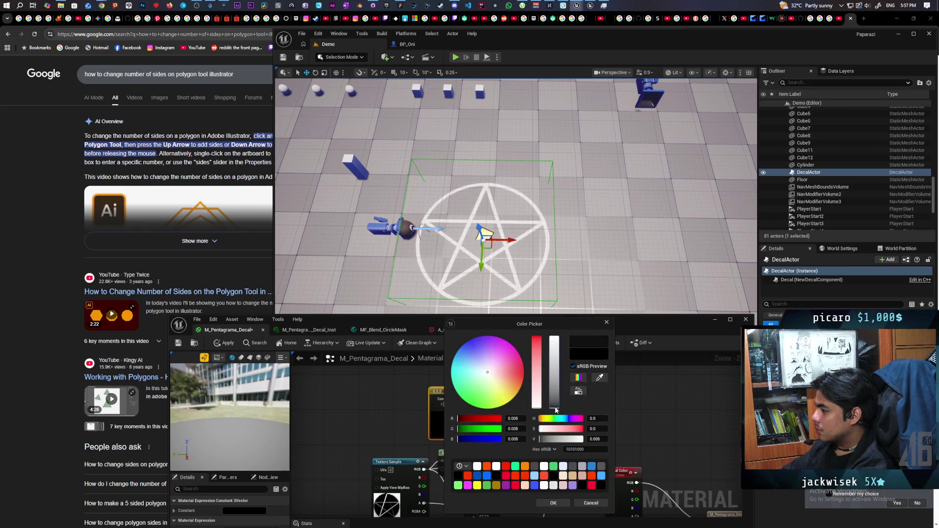
left_click_drag(555, 410, 554, 405)
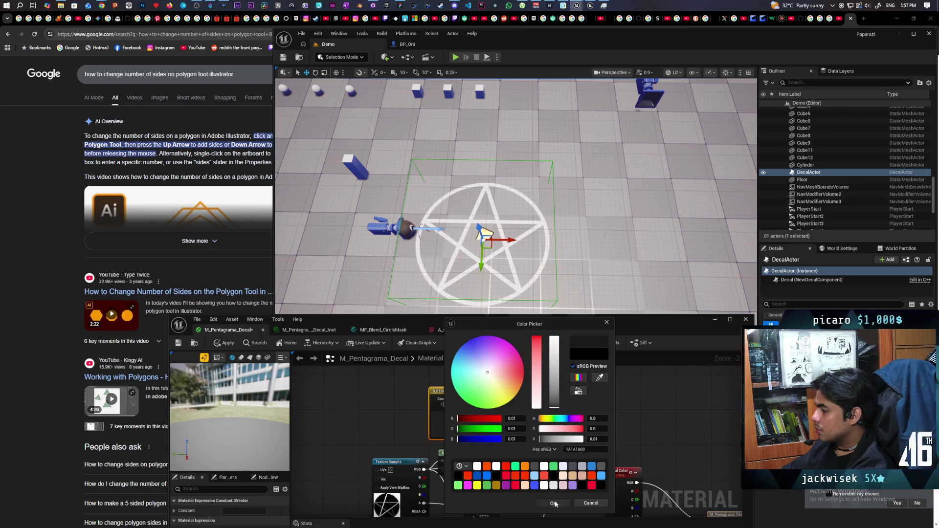
left_click(554, 504)
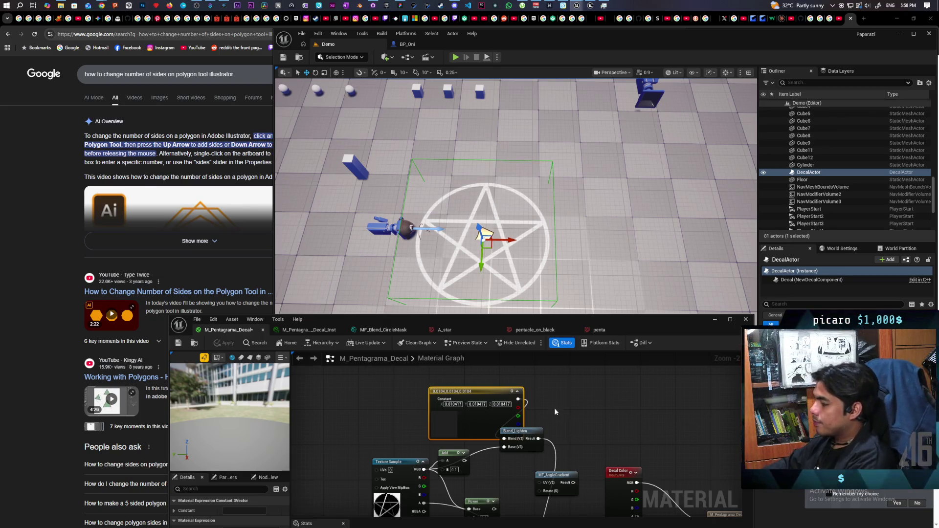
mouse_move(508, 480)
left_mouse_down()
mouse_move(525, 463)
mouse_move(589, 444)
mouse_move(604, 450)
left_mouse_up()
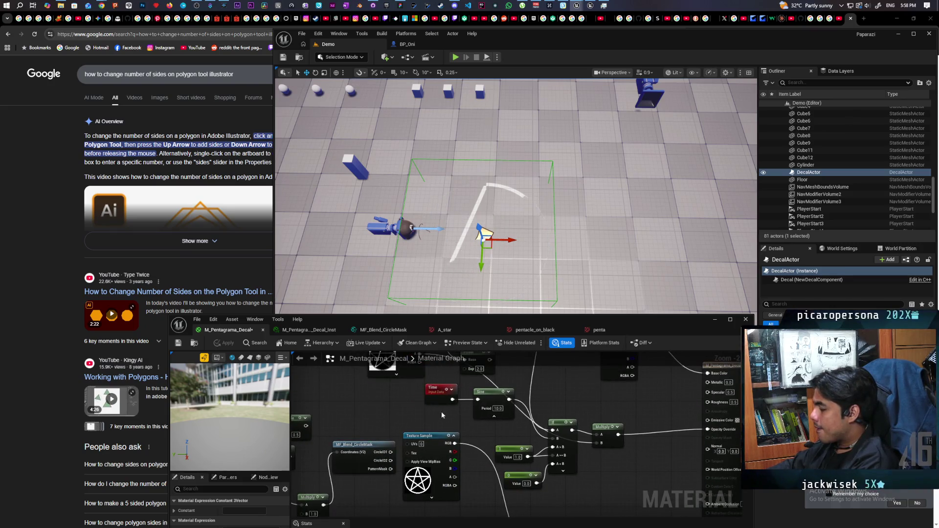
Replace the Time and Sine nodes with a Constant fed through a OneMinus into the If node's B pin
left_click_drag(474, 401, 489, 405)
key("Delete")
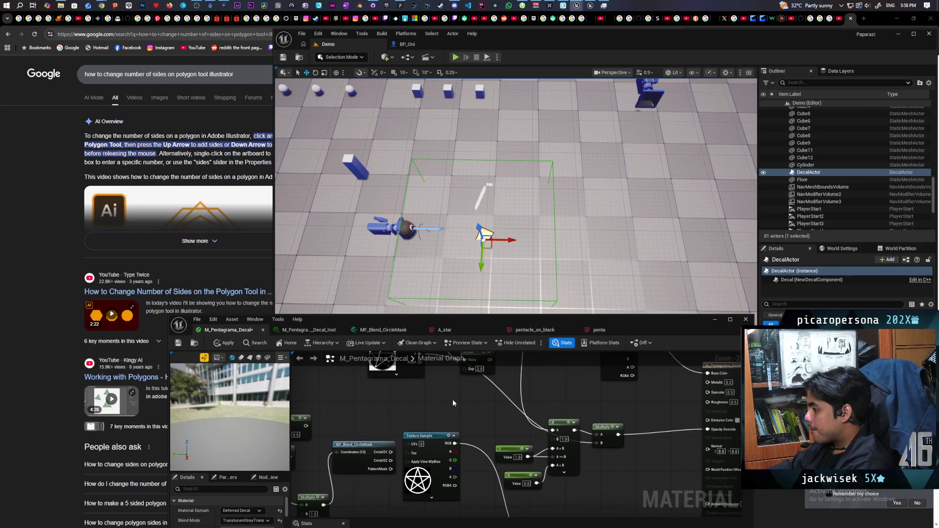
left_click(417, 392)
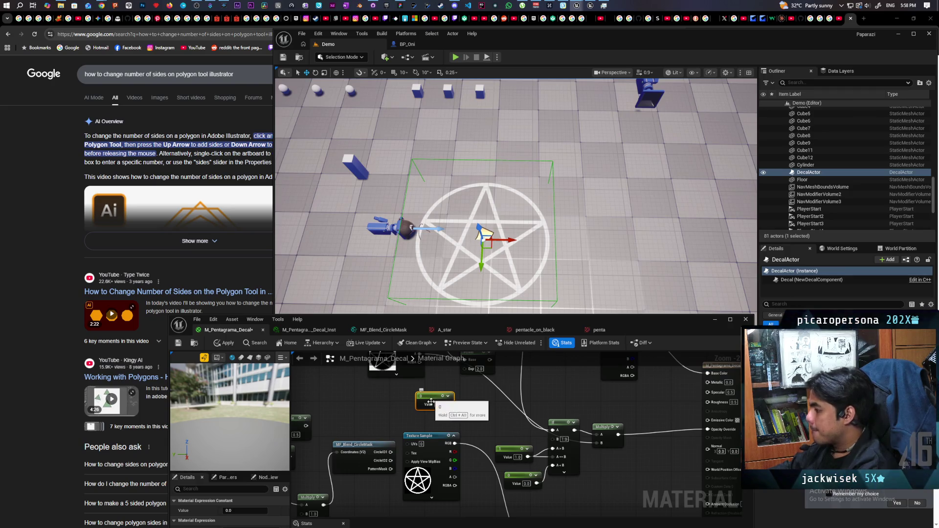
left_click_drag(449, 404, 476, 404)
type("oneminus")
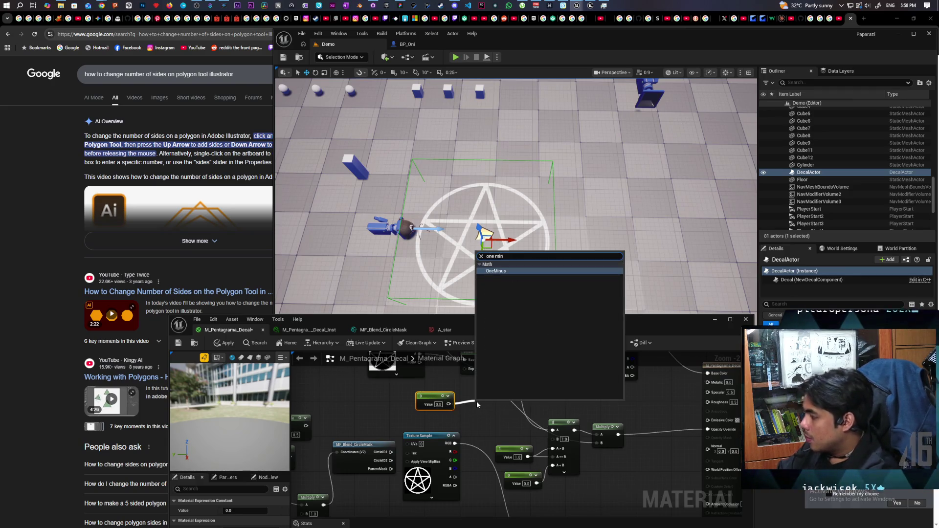
key("Return")
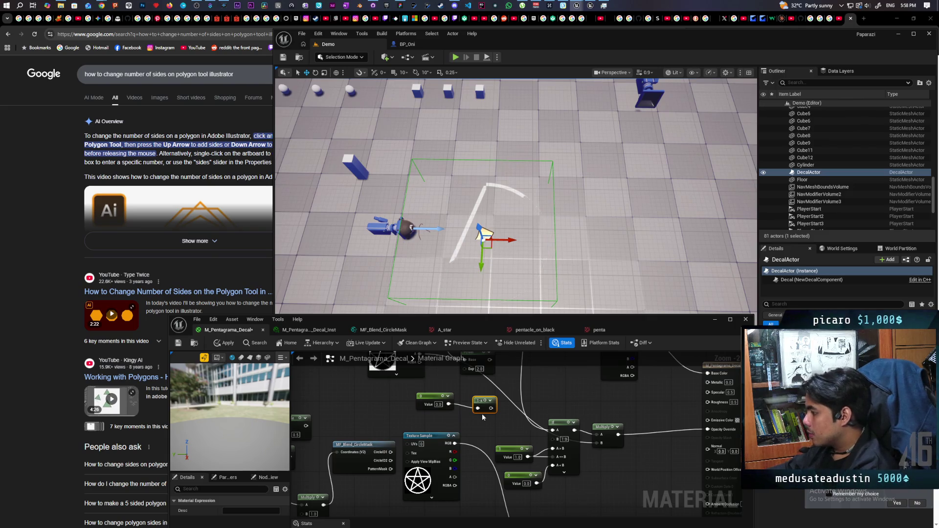
left_click_drag(491, 408, 543, 439)
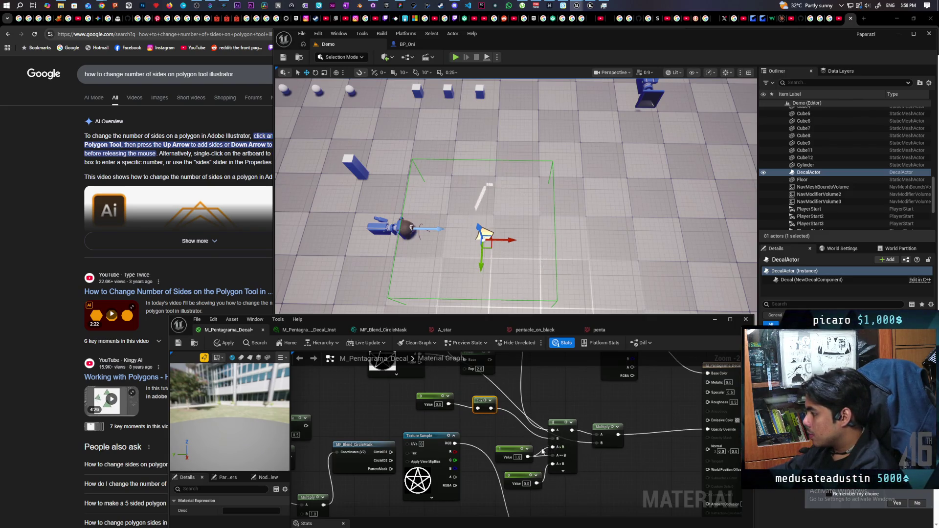
Convert the constant into a scalar parameter named Progress and apply the material
left_click_drag(441, 401, 436, 406)
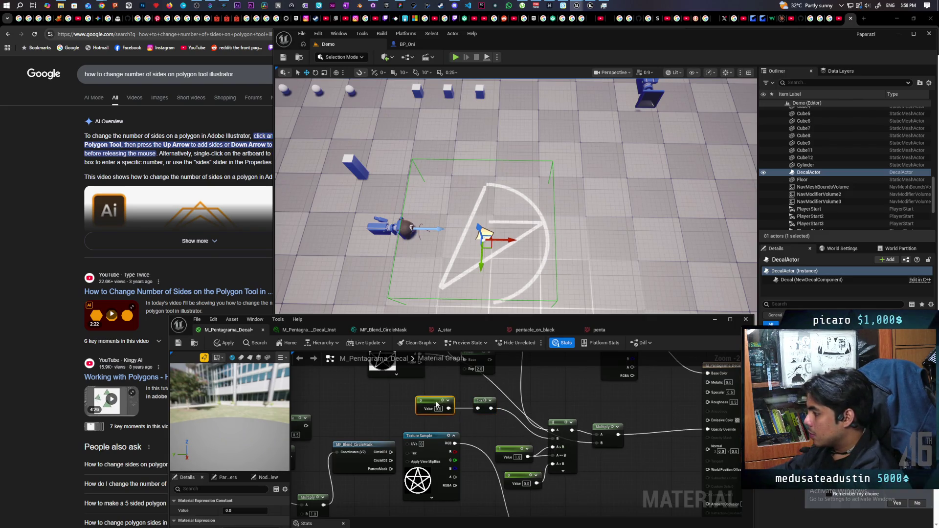
right_click(423, 402)
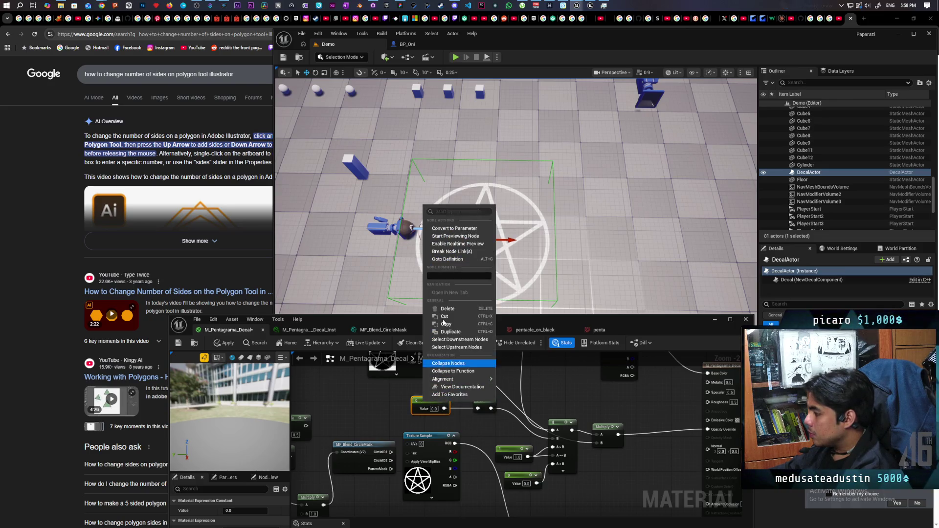
left_click(460, 233)
type("Progress")
key("Return")
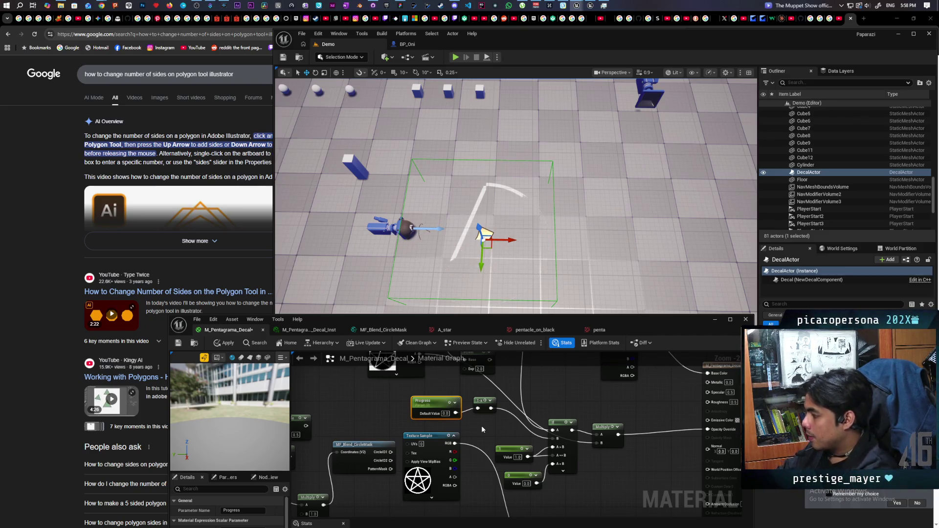
left_click(221, 342)
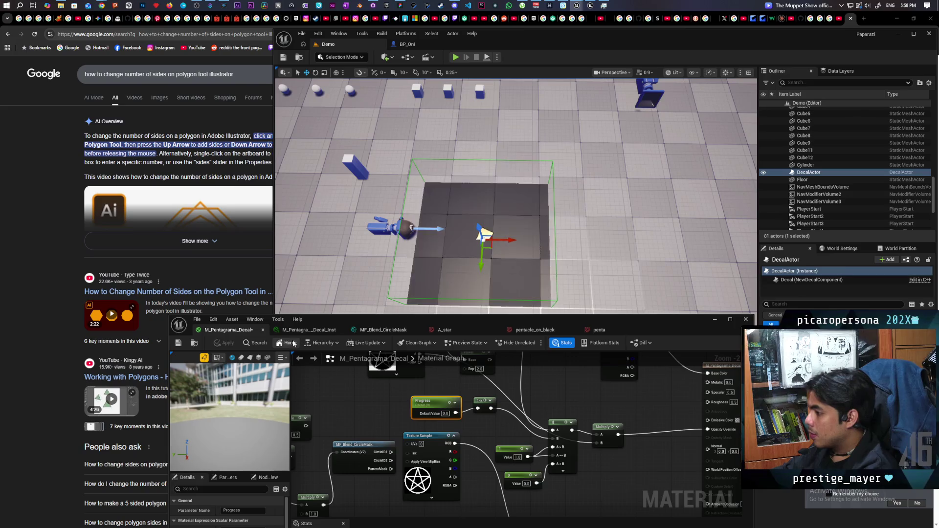
On M_Pentagrama_Decal_Inst, override Progress, scrub it between 0 and about 1, then reset it to 0.0
left_click(307, 330)
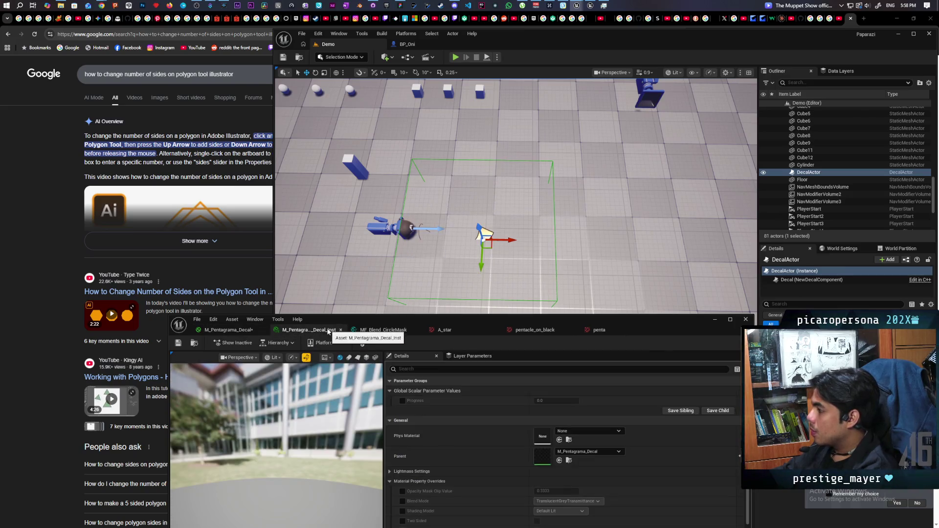
left_click(403, 400)
left_click(543, 402)
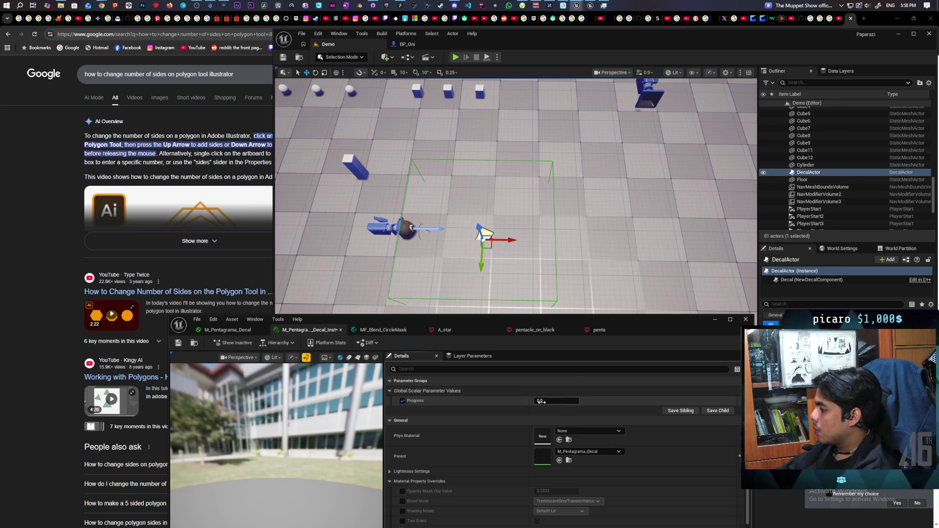
left_click_drag(556, 401, 633, 401)
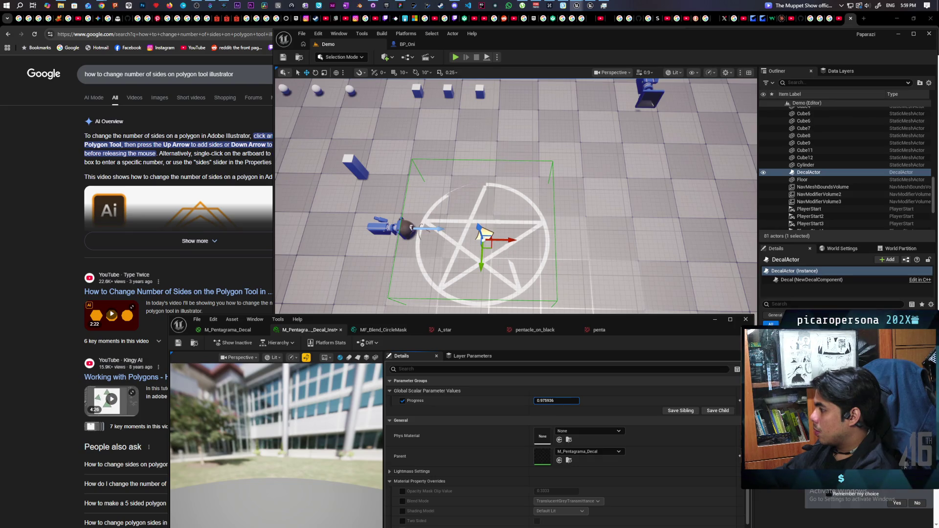
left_click_drag(634, 401, 631, 401)
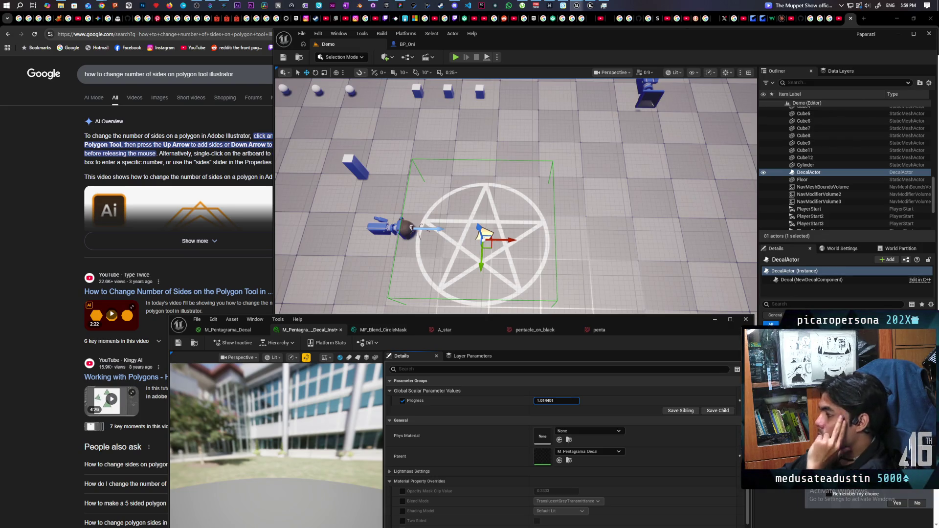
left_click_drag(631, 401, 630, 400)
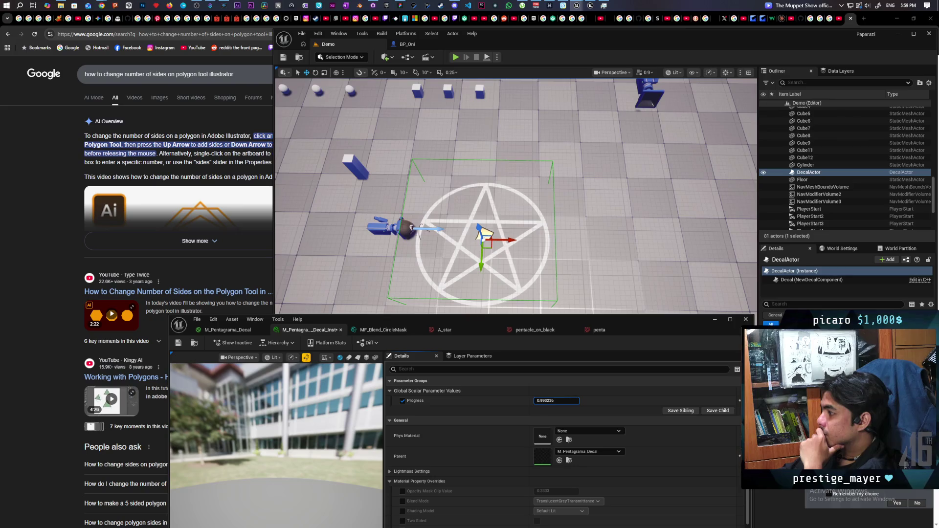
left_click_drag(631, 401, 630, 400)
mouse_move(556, 401)
left_mouse_down()
mouse_move(504, 401)
mouse_move(557, 401)
left_mouse_up()
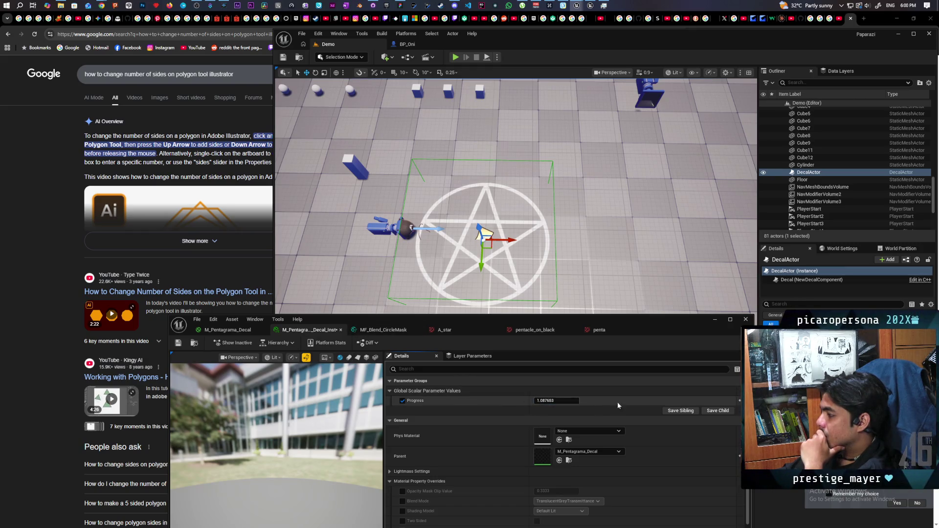
left_click(739, 400)
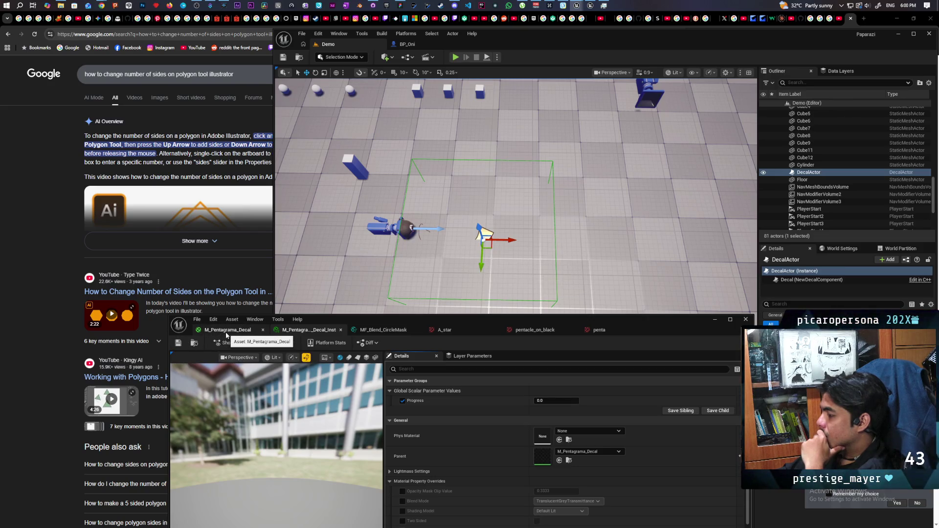
Add a Multiply by 0.5 before the output in the M_Pentagrama_Decal graph
left_click(226, 336)
mouse_move(602, 474)
left_mouse_down()
mouse_move(589, 496)
mouse_move(494, 403)
left_mouse_up()
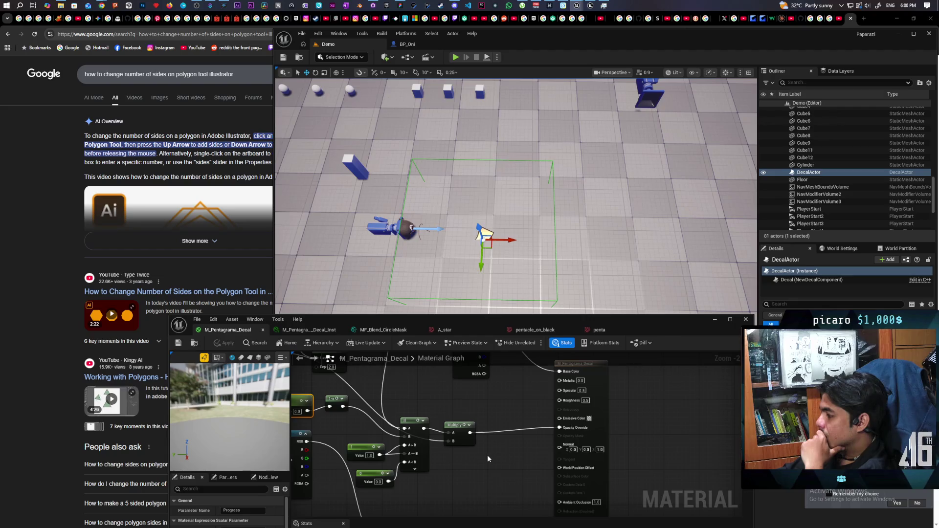
mouse_move(492, 448)
left_mouse_down()
mouse_move(584, 503)
mouse_move(572, 455)
mouse_move(593, 514)
mouse_move(509, 413)
mouse_move(519, 392)
left_mouse_up()
left_click(512, 405)
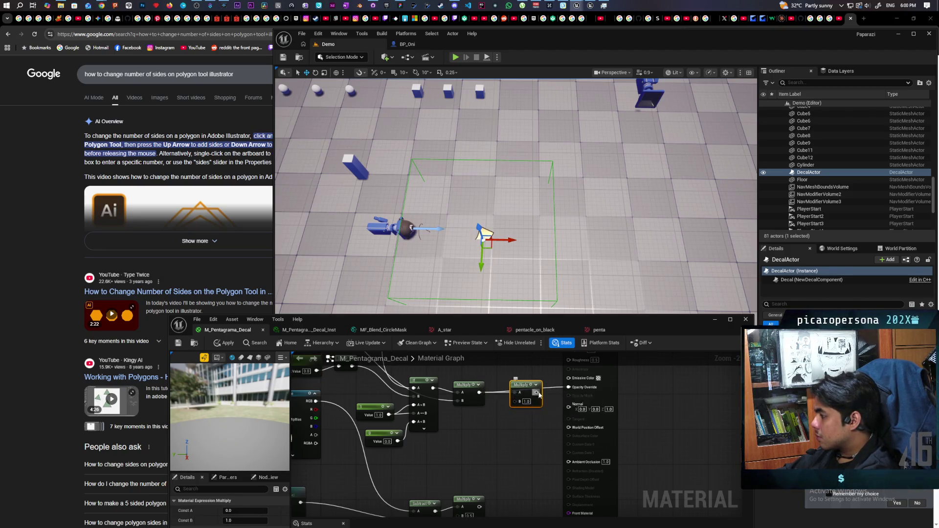
type("5")
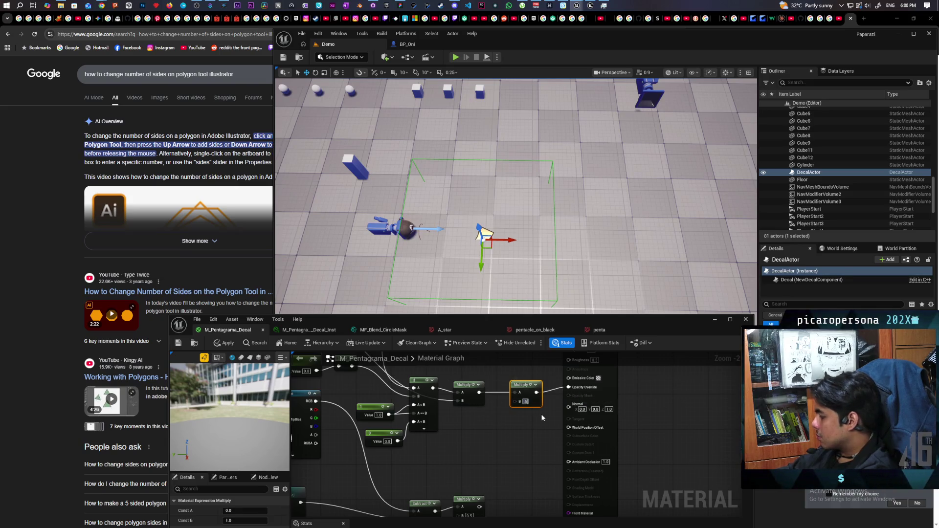
left_click(541, 413)
Apply and save the pentagram decal material, returning to the instance
left_click(225, 342)
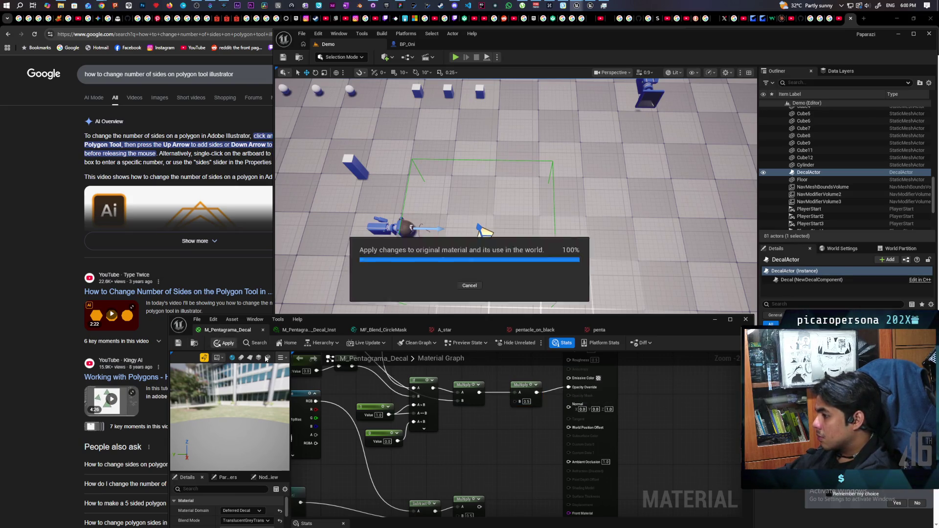
key("ctrl+s")
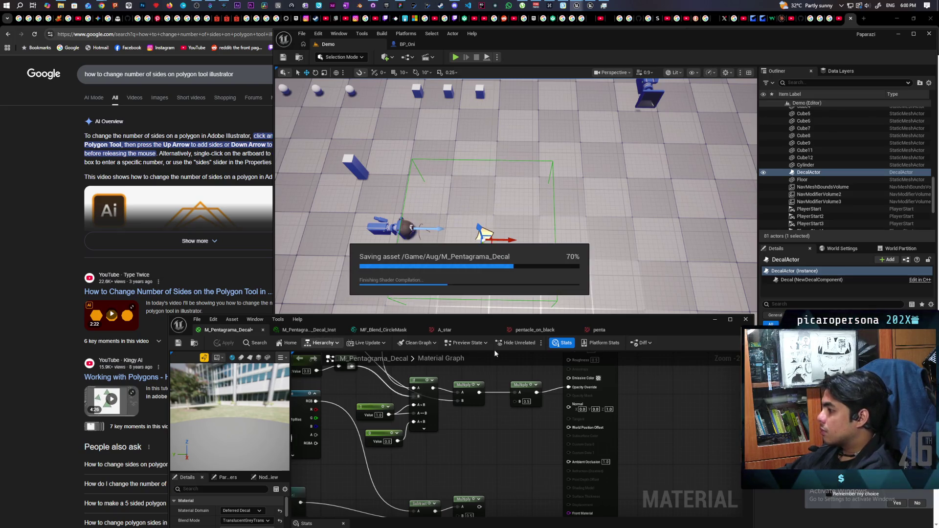
left_click(308, 330)
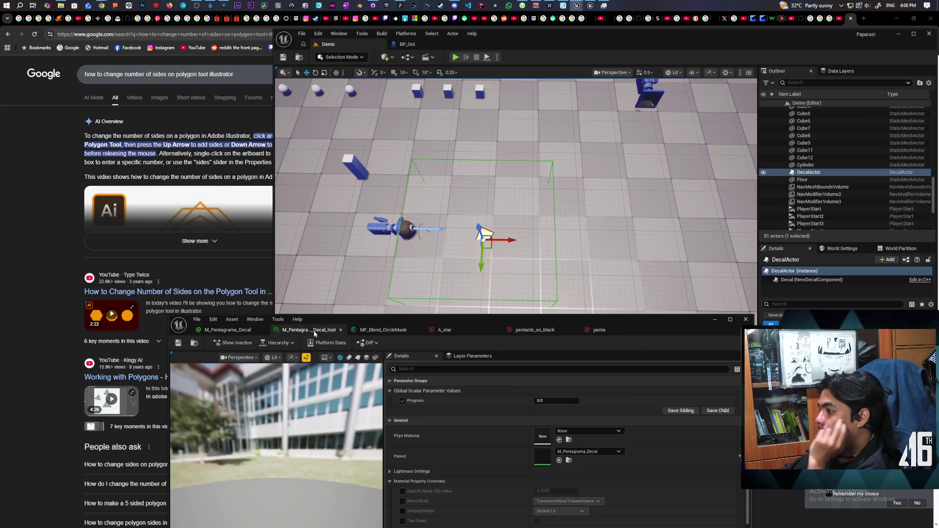
Raise Progress until the pentagram is complete, set it to exactly 1.0, and save the instance
left_click_drag(556, 401, 583, 400)
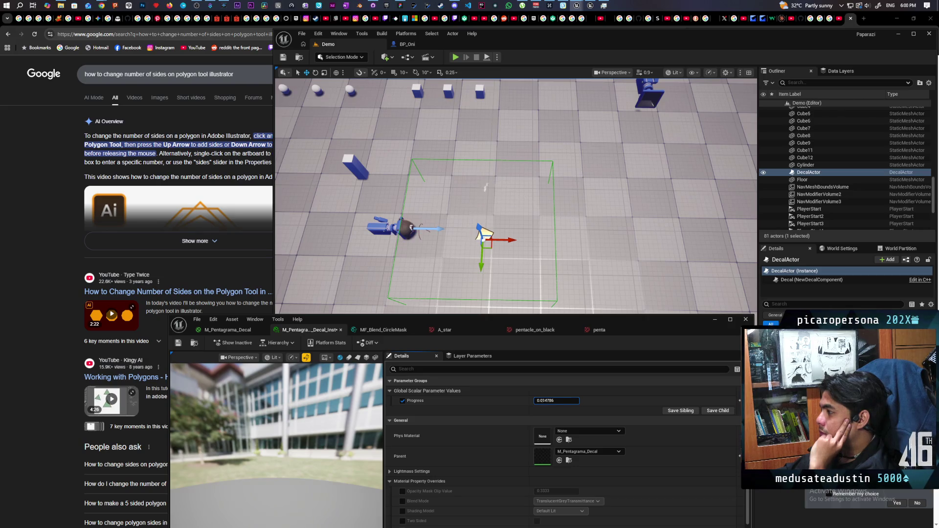
left_click_drag(583, 400, 586, 401)
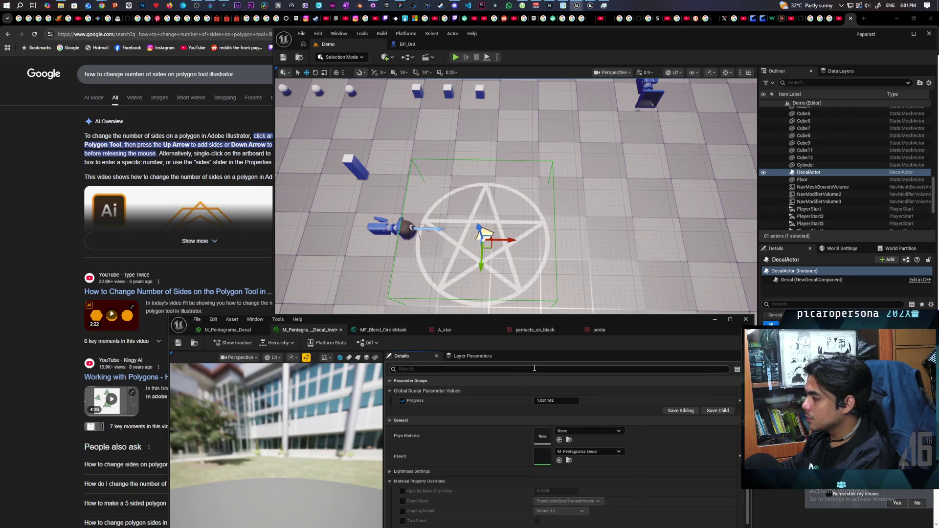
left_click(558, 401)
type("1")
key("Return")
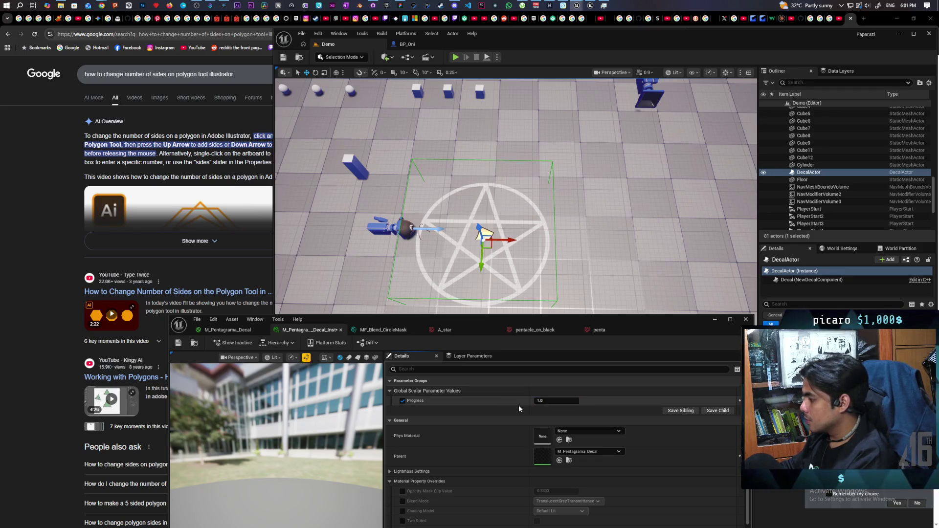
key("ctrl+s")
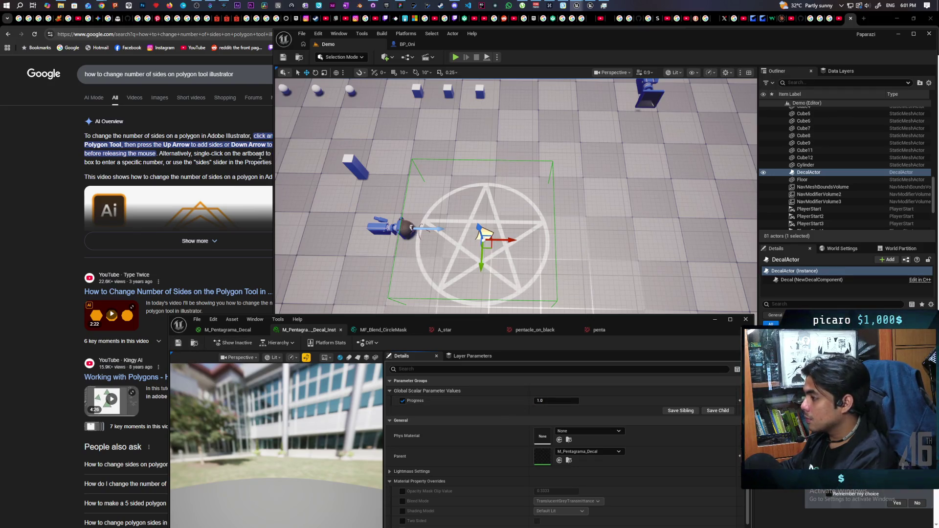
mouse_move(680, 324)
left_mouse_down()
mouse_move(617, 202)
mouse_move(629, 244)
mouse_move(646, 261)
left_mouse_up()
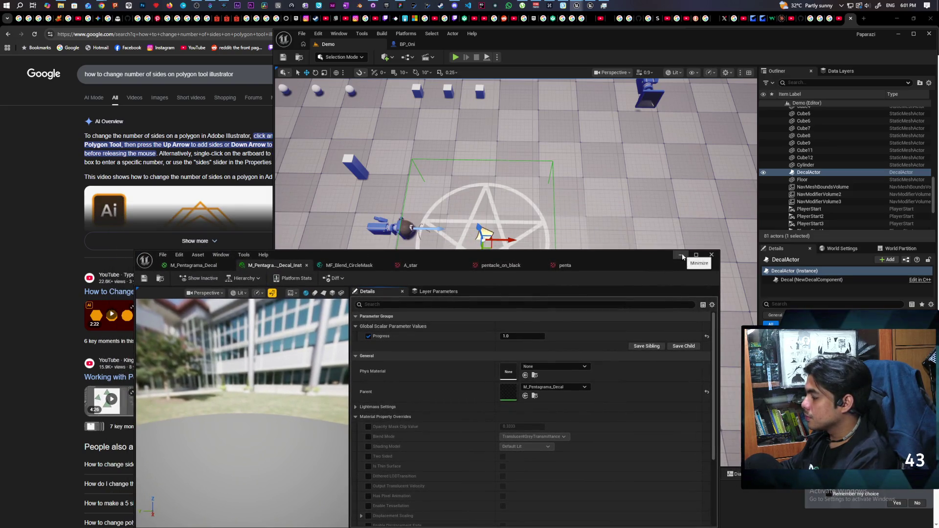
Harvest the selected decal actor into an Actor-parented Blueprint named BP_SummoningCircle
left_click(680, 256)
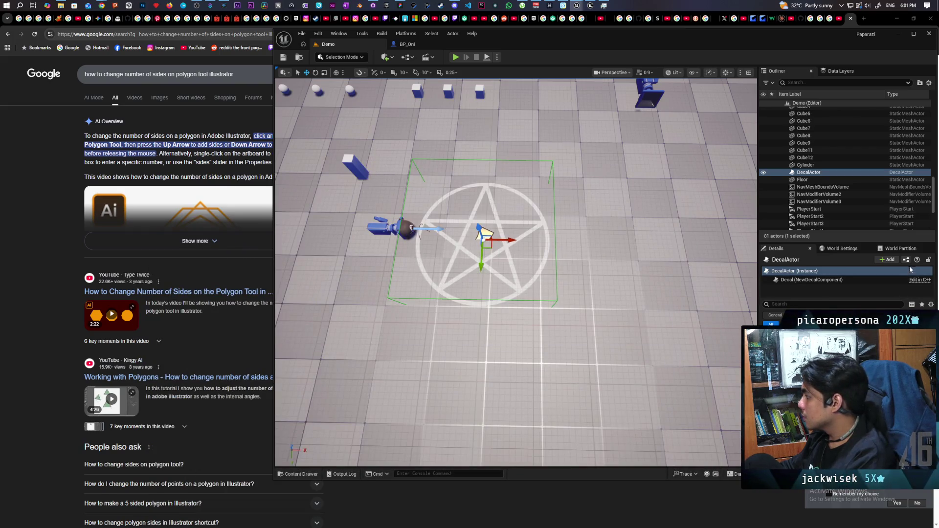
left_click(906, 260)
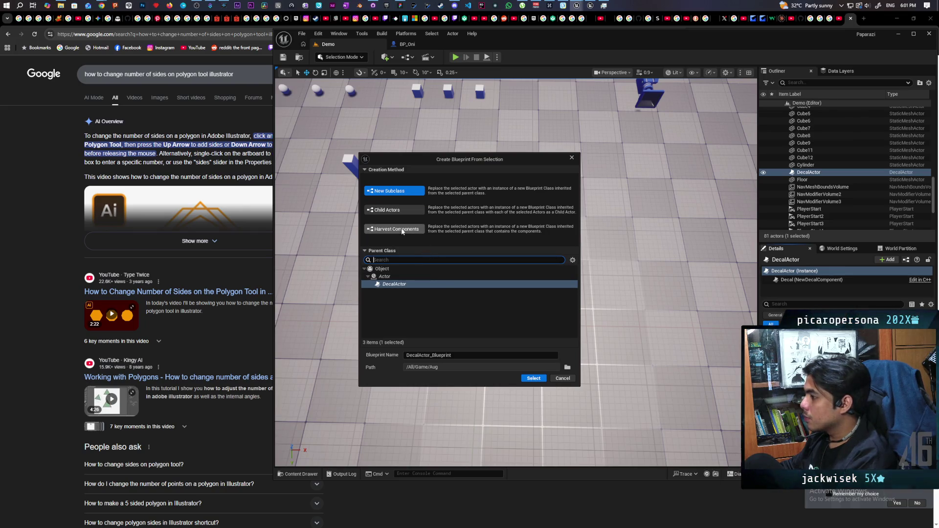
left_click(402, 230)
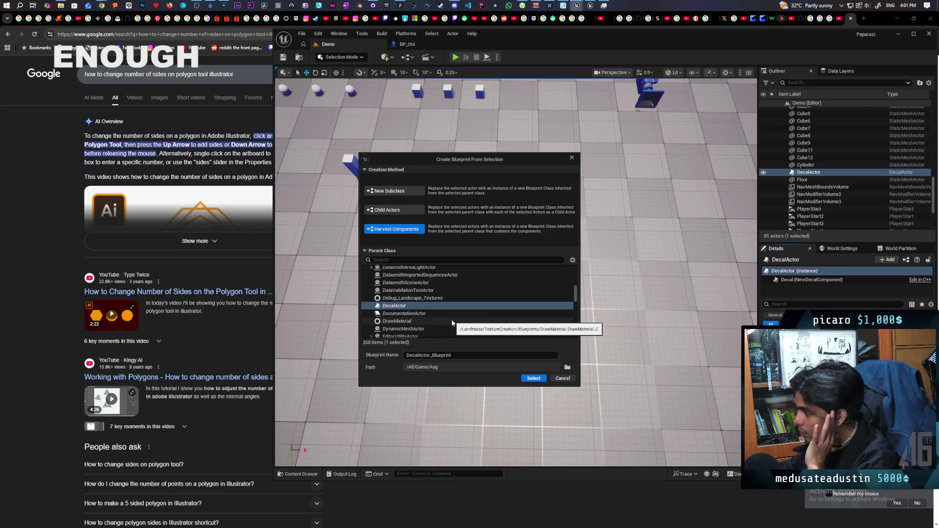
left_click(400, 260)
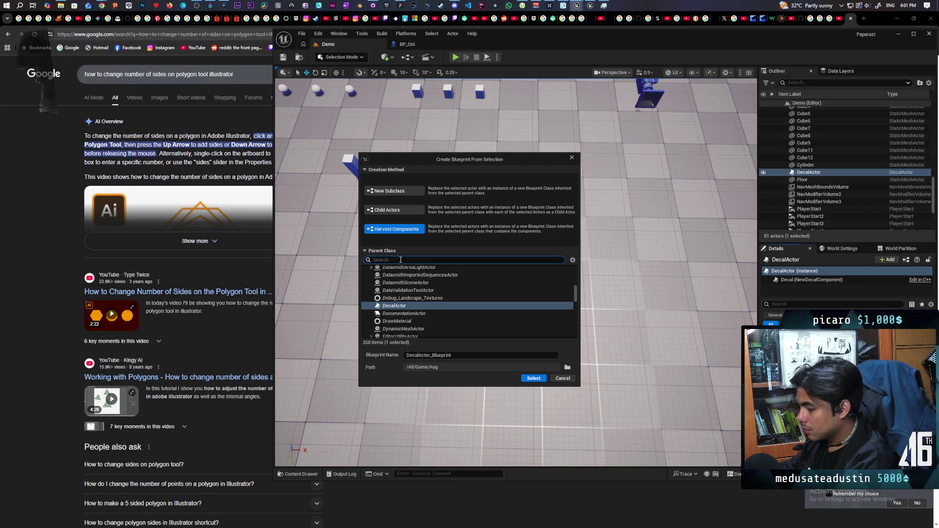
type("actor")
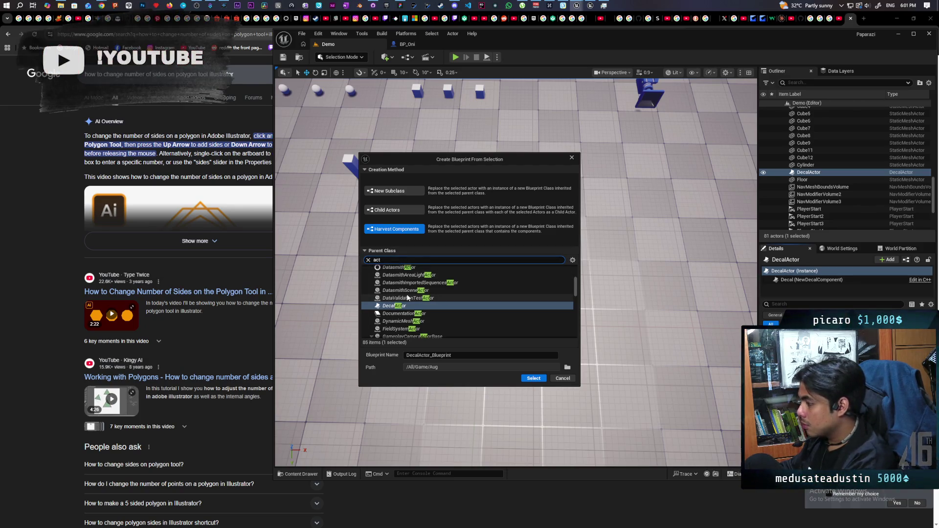
scroll(428, 302, "up", 5)
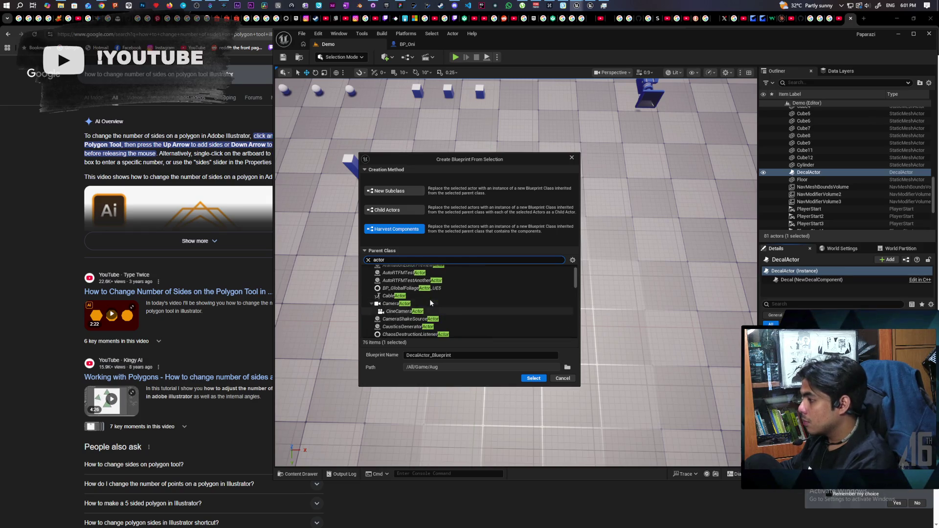
left_click(440, 277)
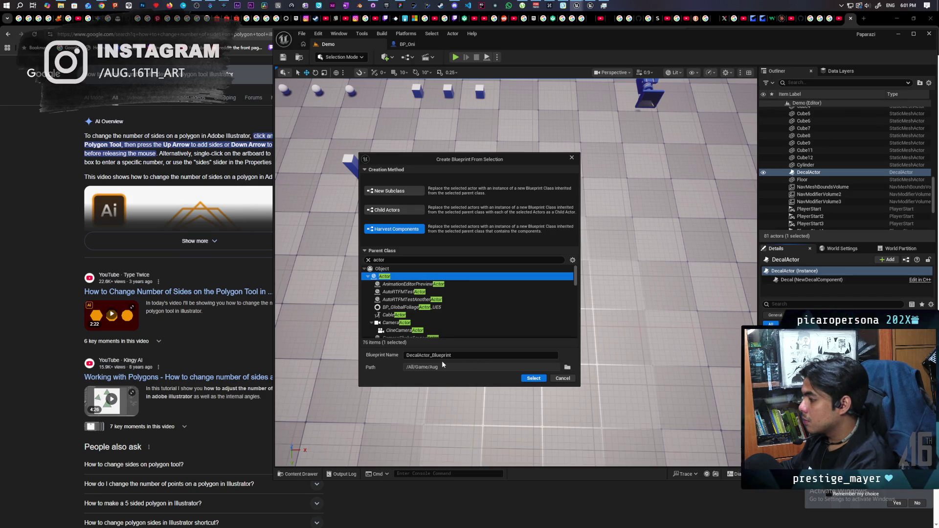
left_click(461, 355)
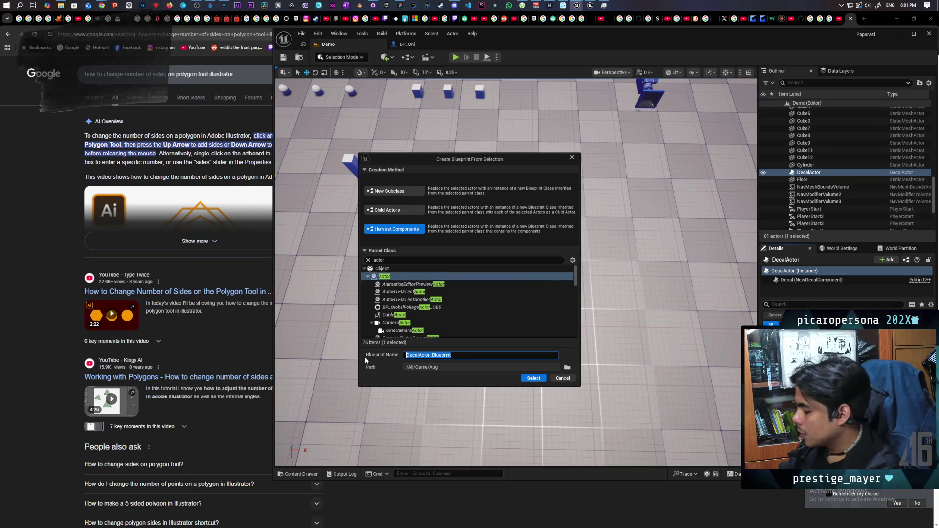
type("BP")
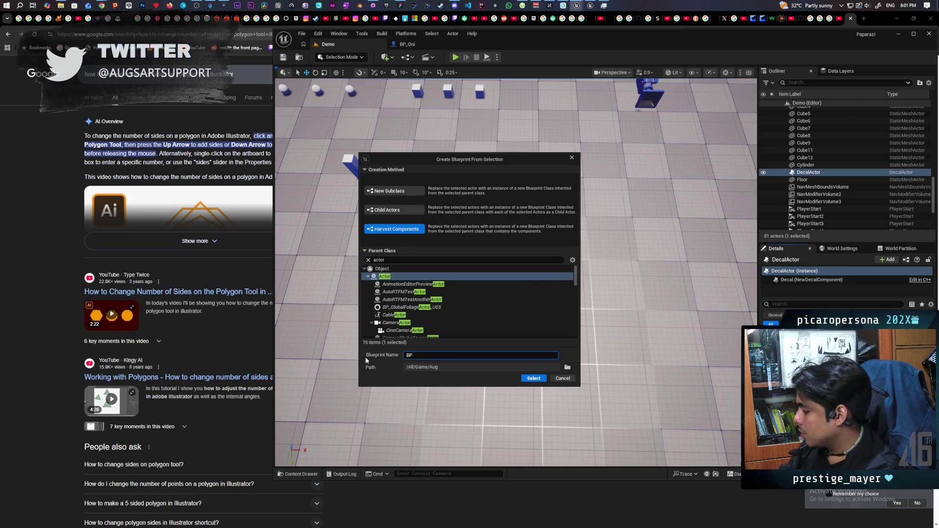
key("BackSpace")
key("BackSpace")
key("BackSpace")
type("um")
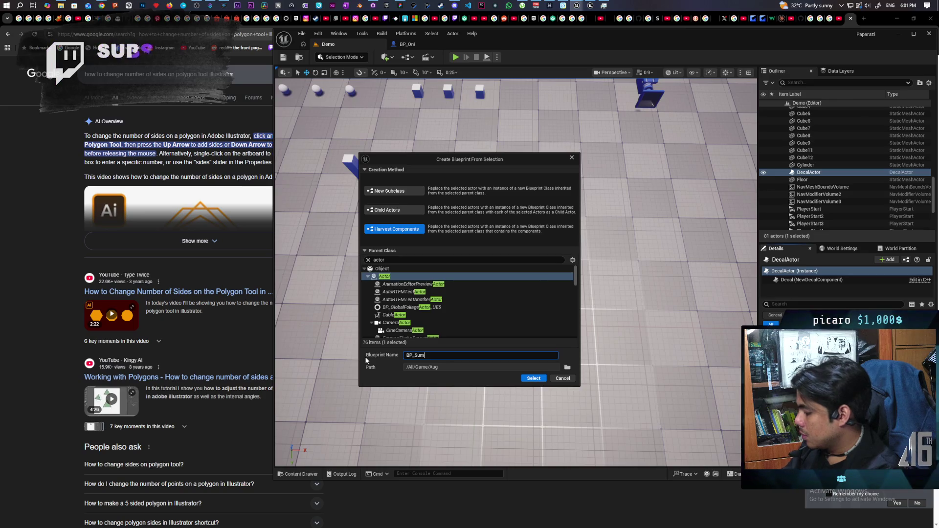
type("moningCircle")
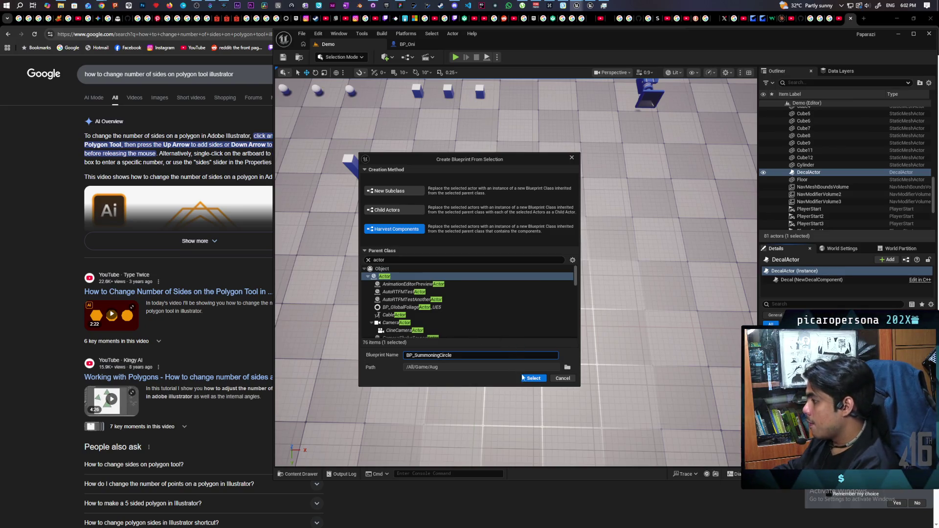
left_click(523, 378)
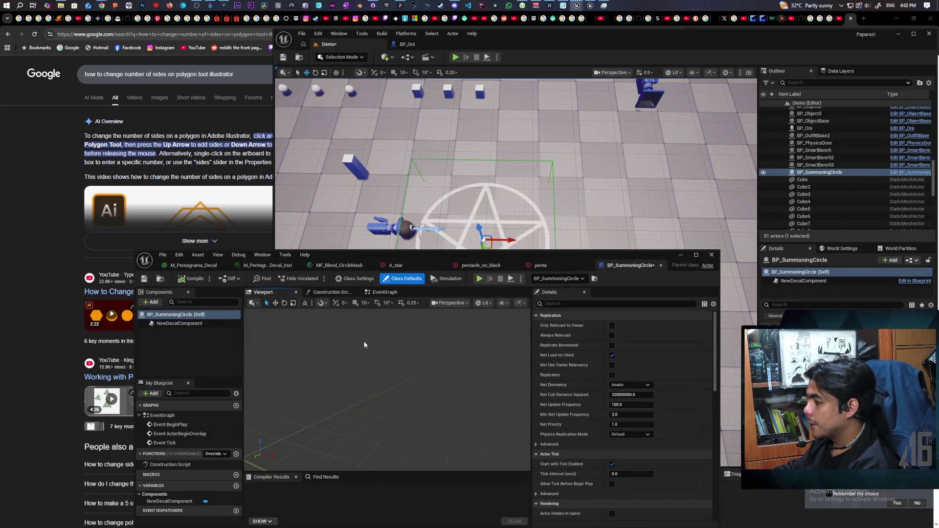
Drag BP_SummoningCircle from the Content Drawer into the level and frame the new copy
left_click(184, 317)
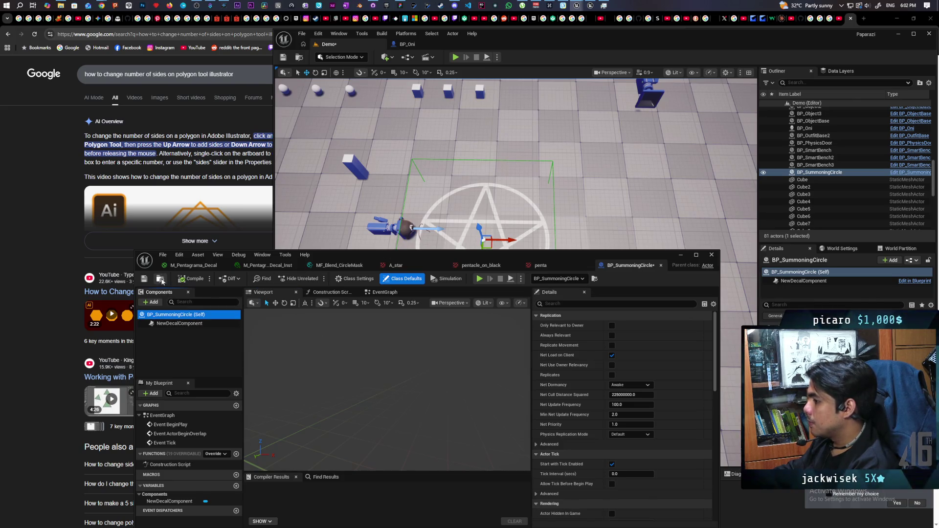
left_click(160, 279)
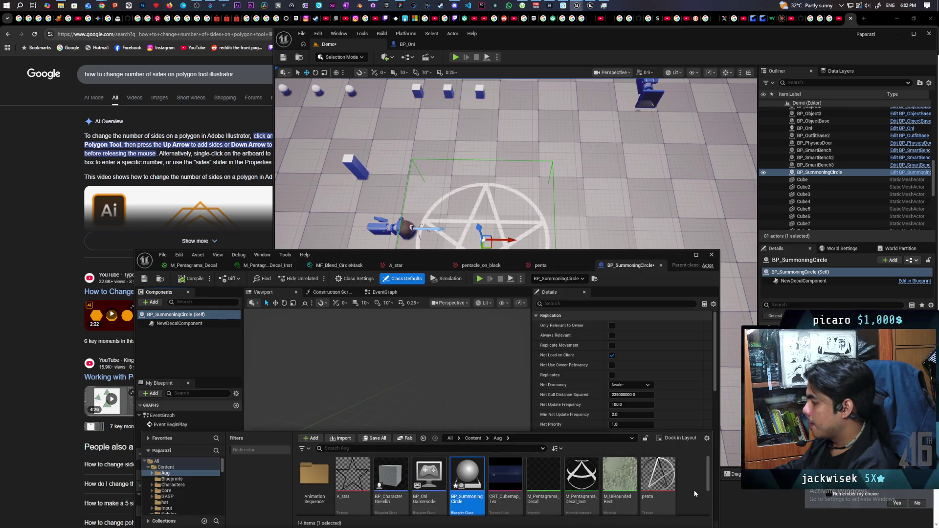
scroll(694, 488, "down", 1)
mouse_move(480, 491)
left_mouse_down()
mouse_move(636, 210)
mouse_move(655, 202)
left_mouse_up()
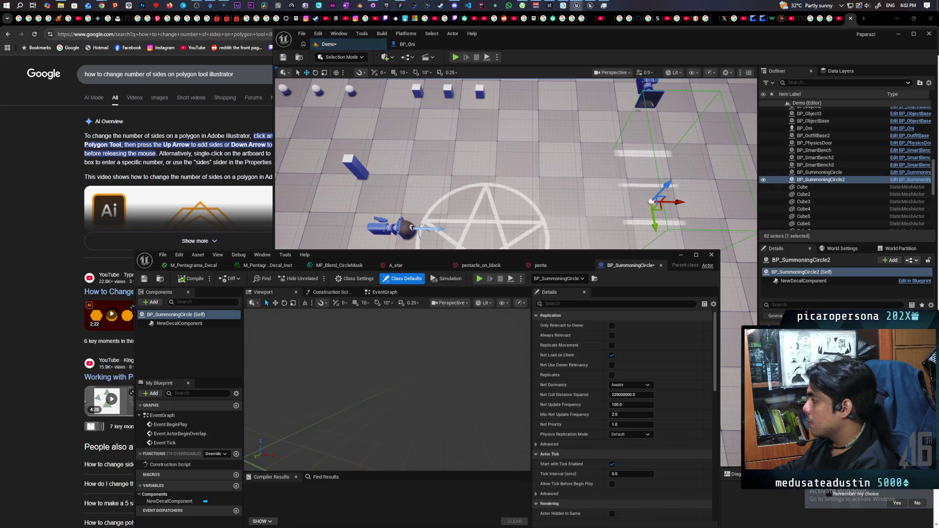
key("f")
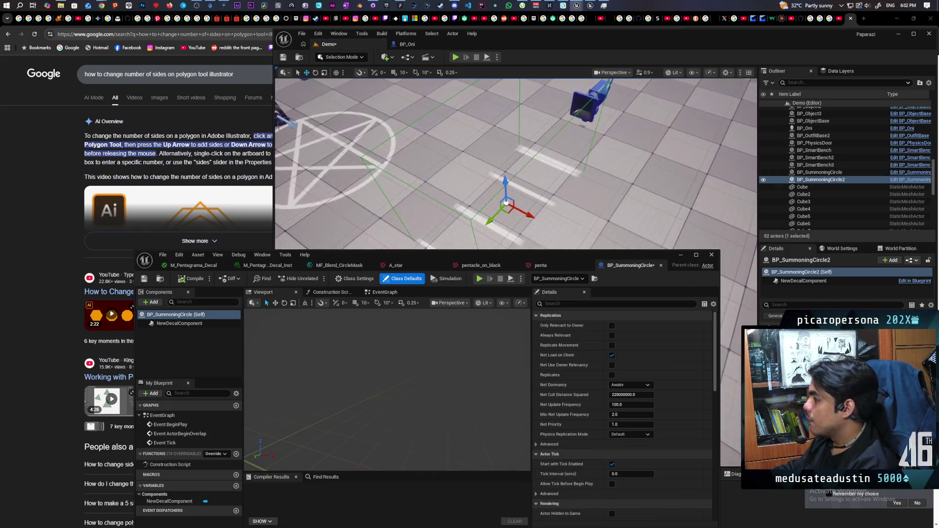
scroll(516, 164, "down", 5)
scroll(516, 163, "up", 5)
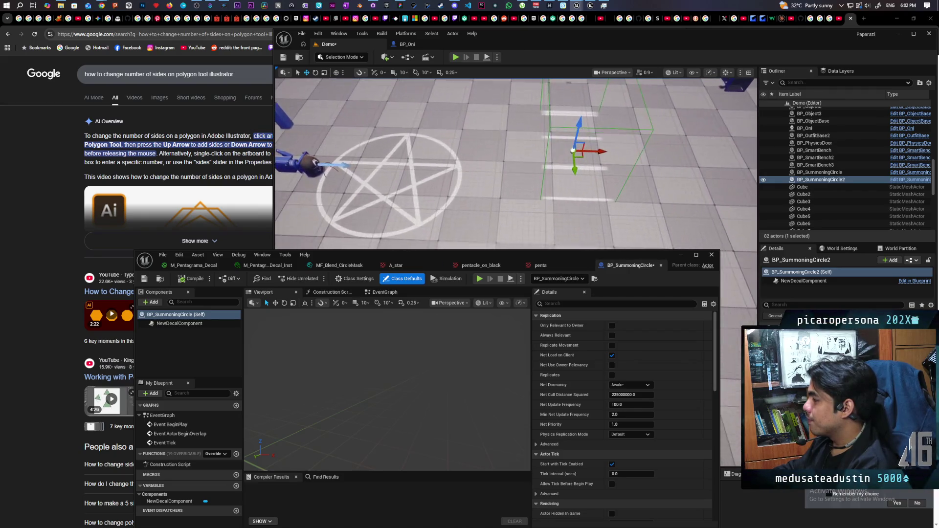
scroll(516, 164, "down", 5)
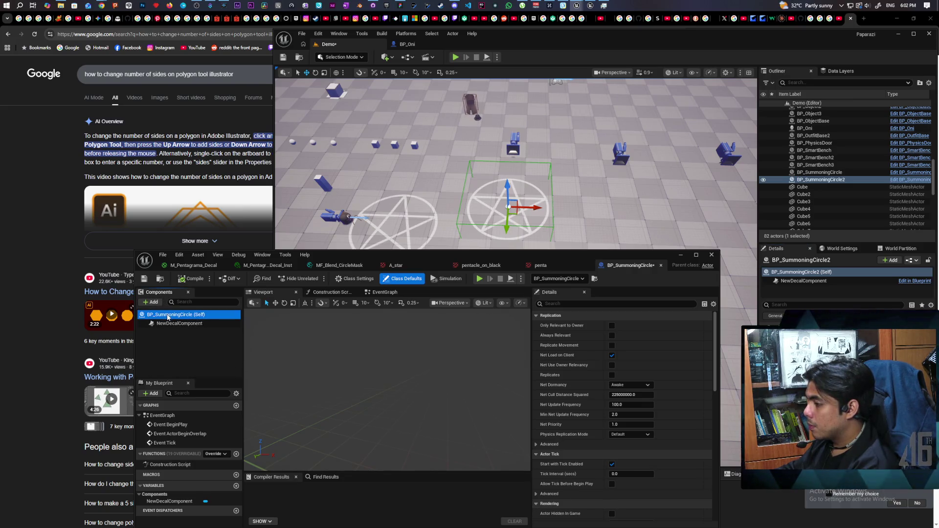
Add a Scene component as BP_SummoningCircle's root, then compile and save
left_click(155, 302)
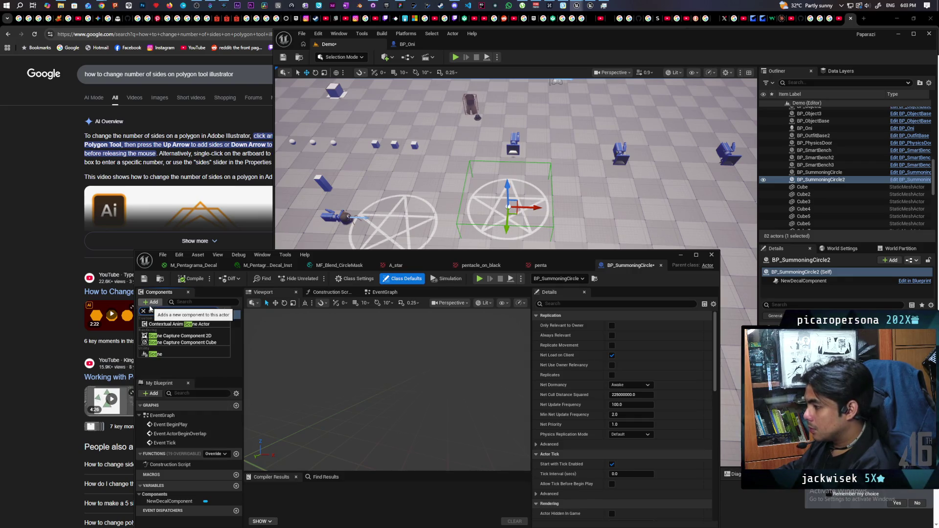
left_click(155, 369)
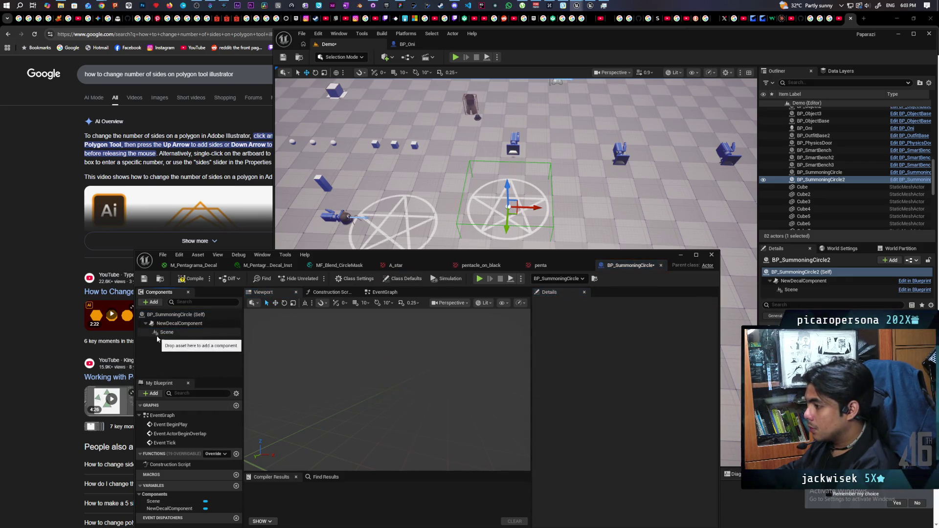
left_click_drag(159, 333, 154, 322)
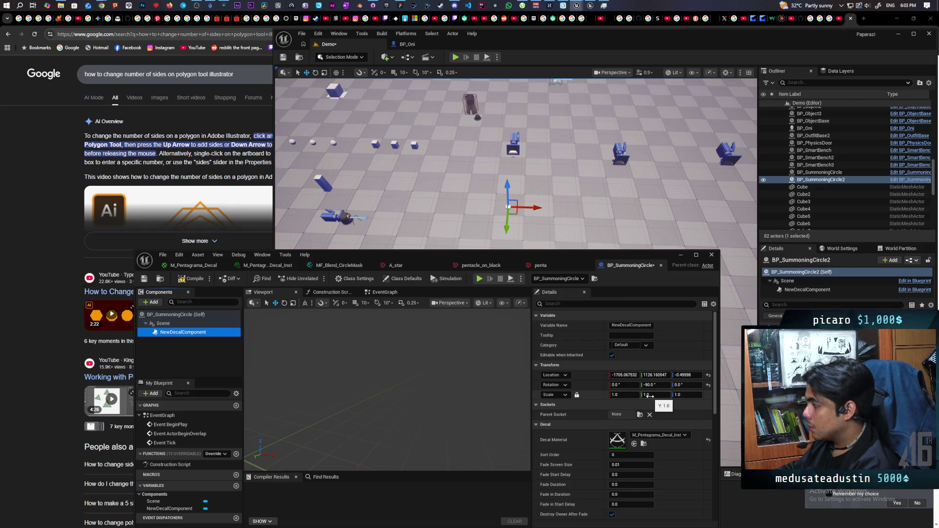
left_click(188, 280)
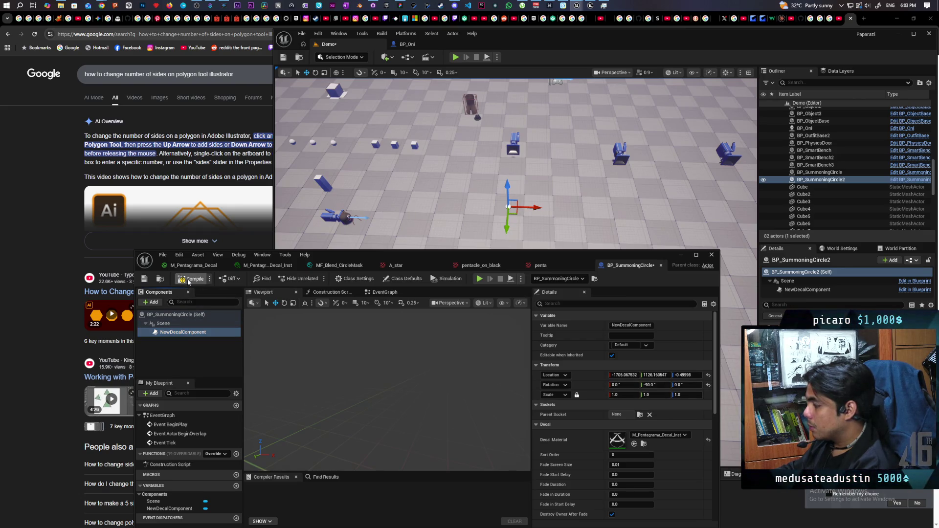
left_click(145, 281)
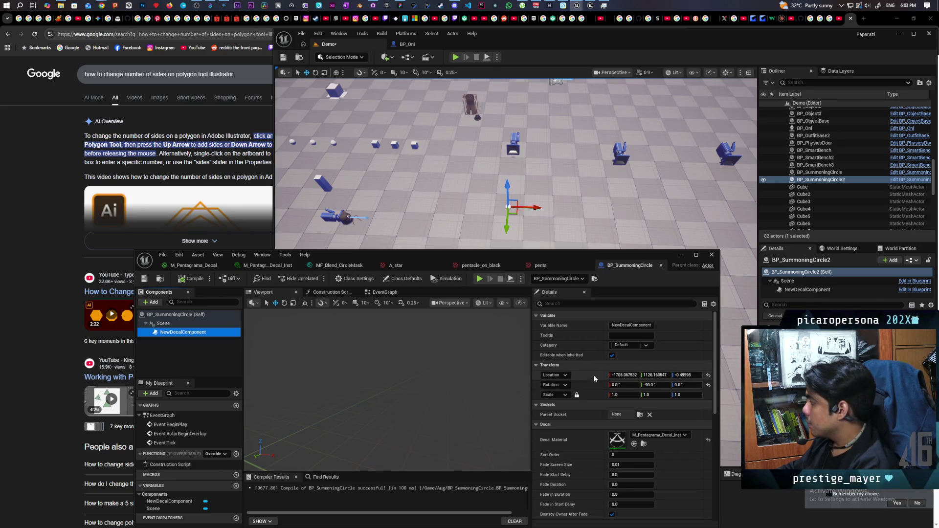
Select NewDecalComponent, reset its location to the origin, and recompile the Blueprint
left_click(795, 282)
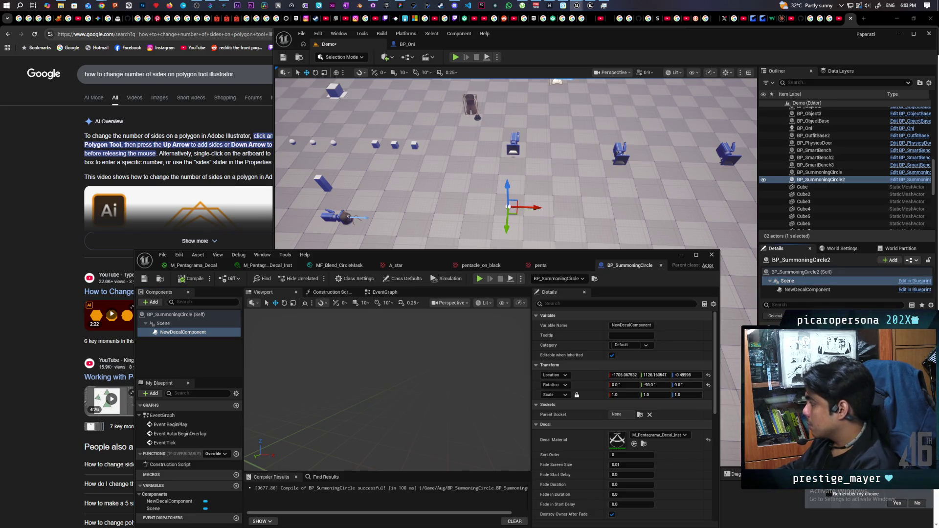
left_click(796, 289)
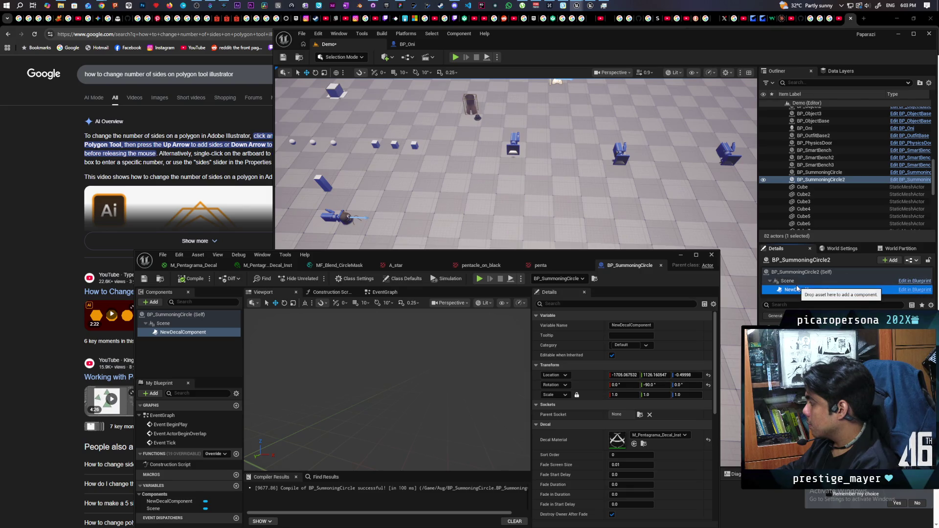
key("f")
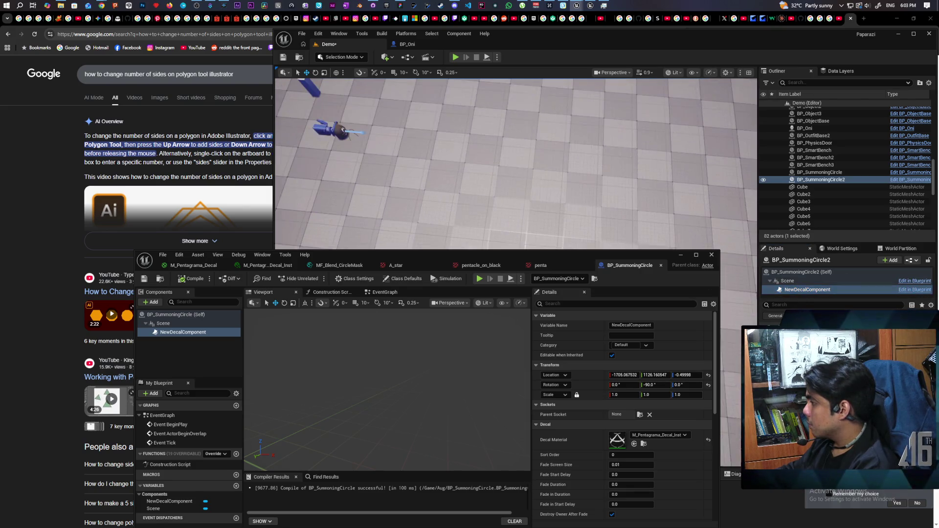
left_click(145, 280)
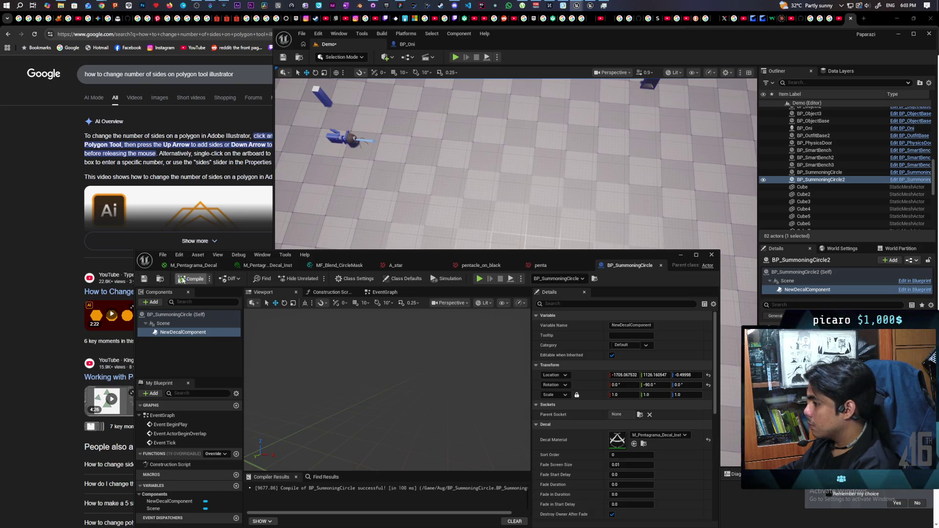
left_click(182, 332)
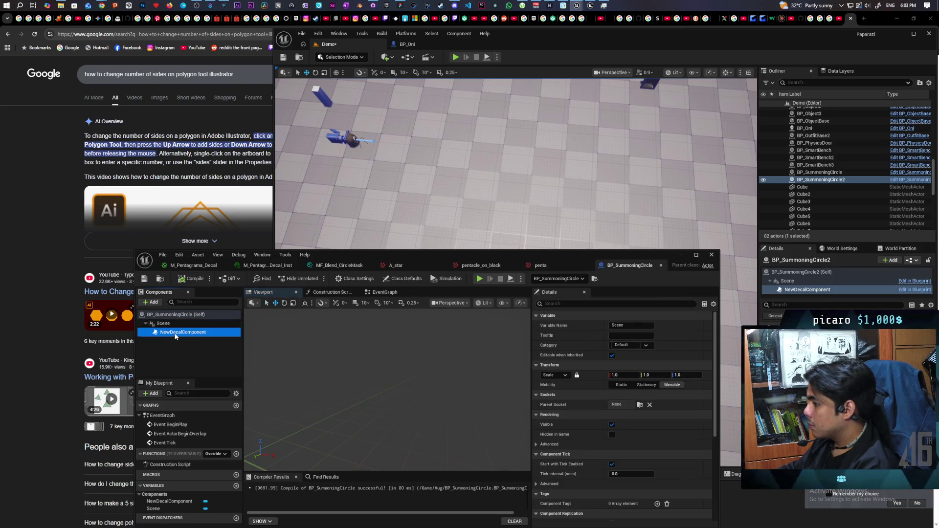
left_click(339, 400)
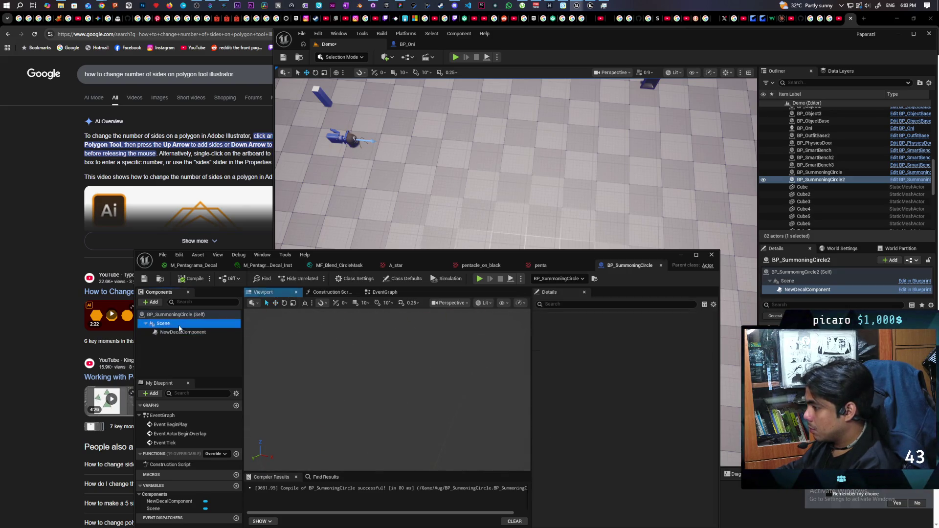
left_click(708, 375)
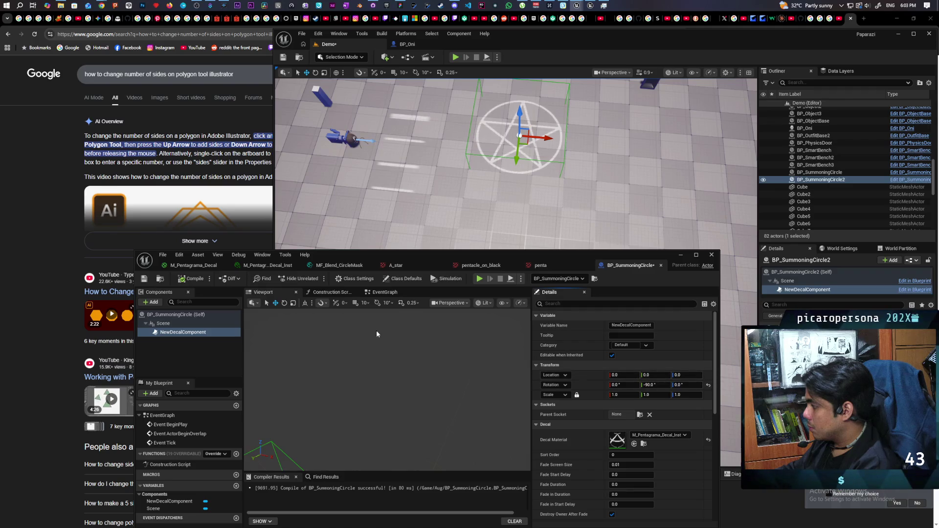
left_click(186, 280)
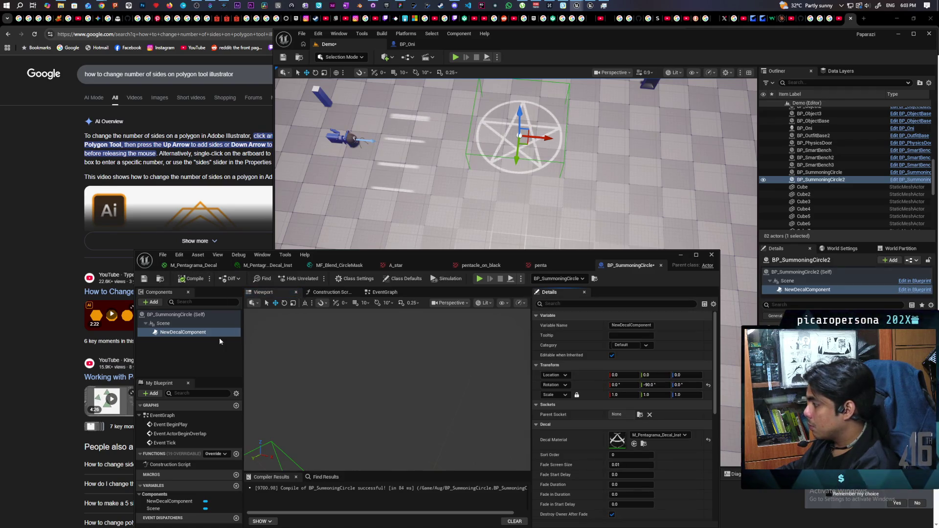
left_click(193, 333)
Set the decal's pitch rotation to 90°, recompile, and check the circle in the level
left_click(662, 387)
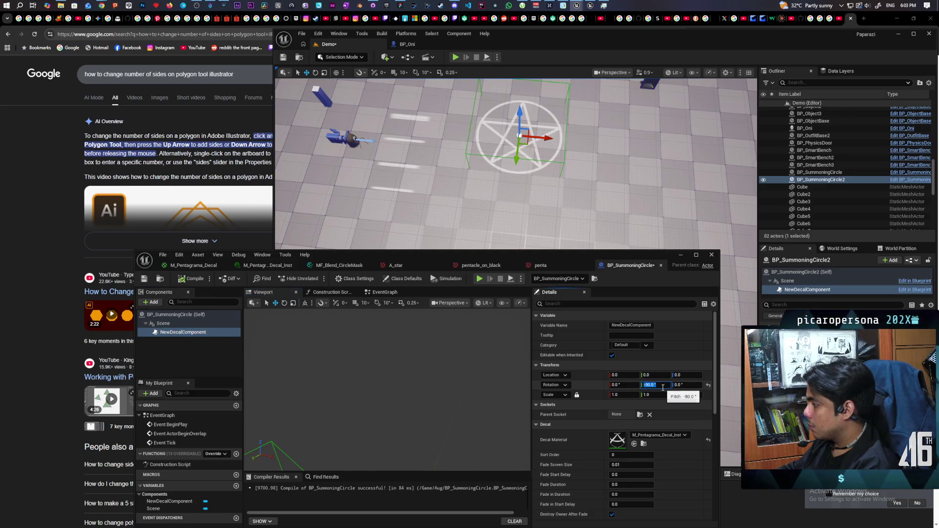
type("0")
key("Return")
left_click(195, 279)
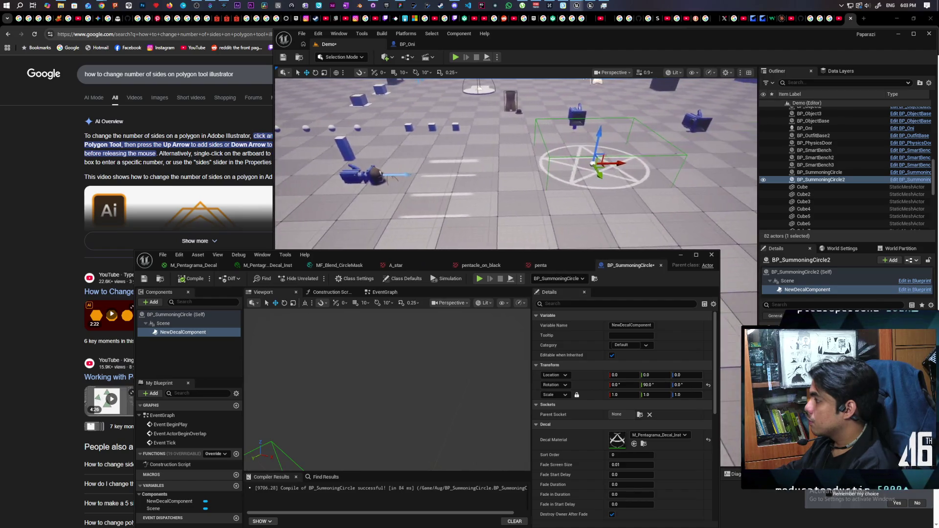
key("f")
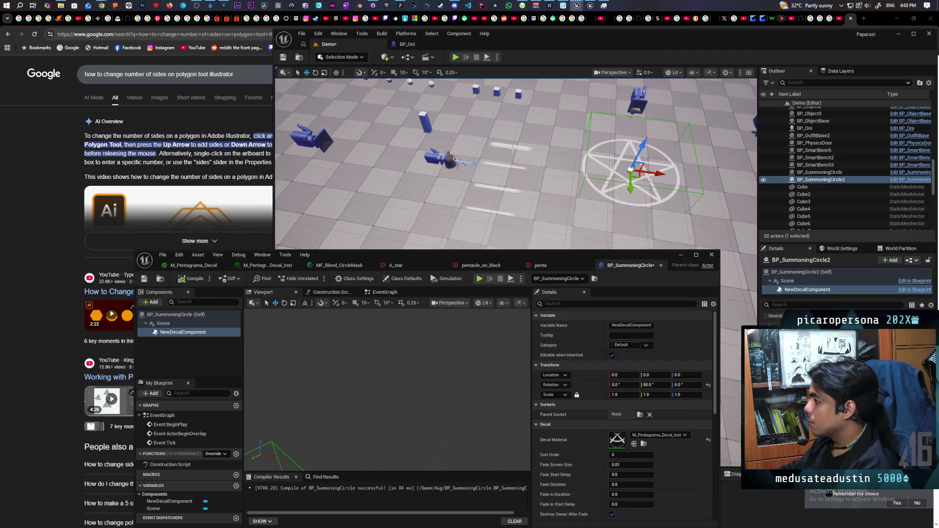
left_click(517, 146)
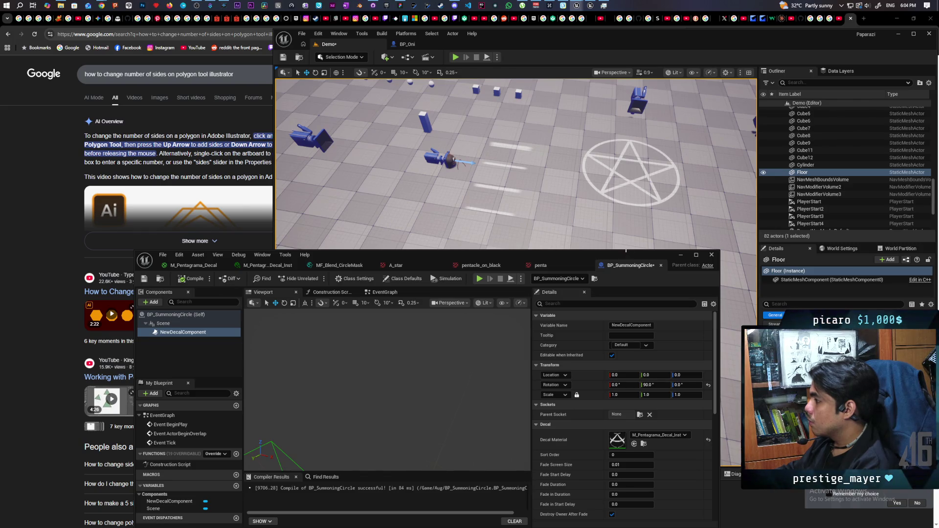
Filter the Outliner for 'summo' and delete the original BP_SummoningCircle
left_click(679, 255)
key("f")
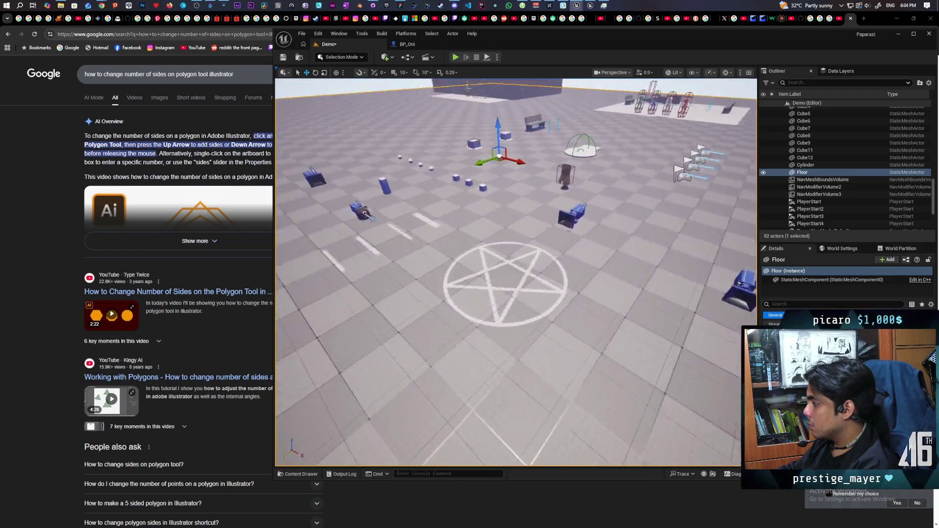
scroll(465, 323, "up", 3)
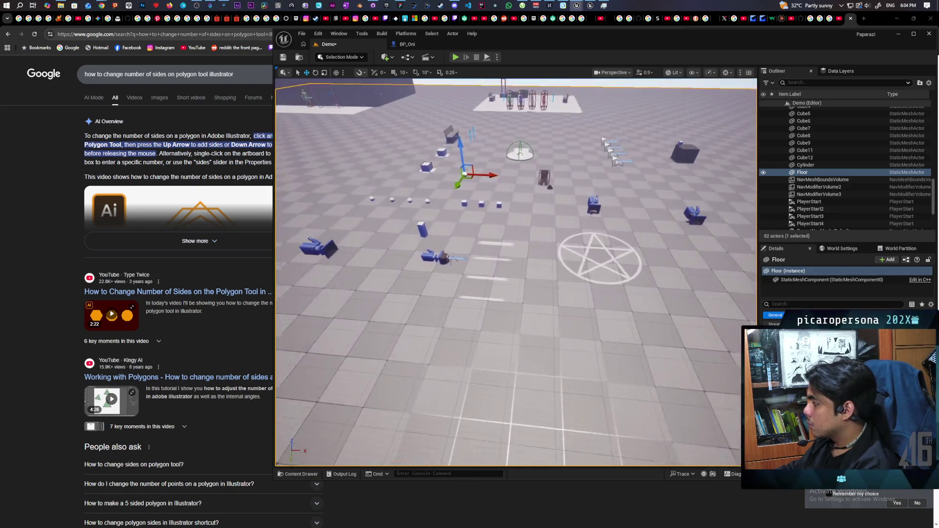
scroll(650, 240, "down", 2)
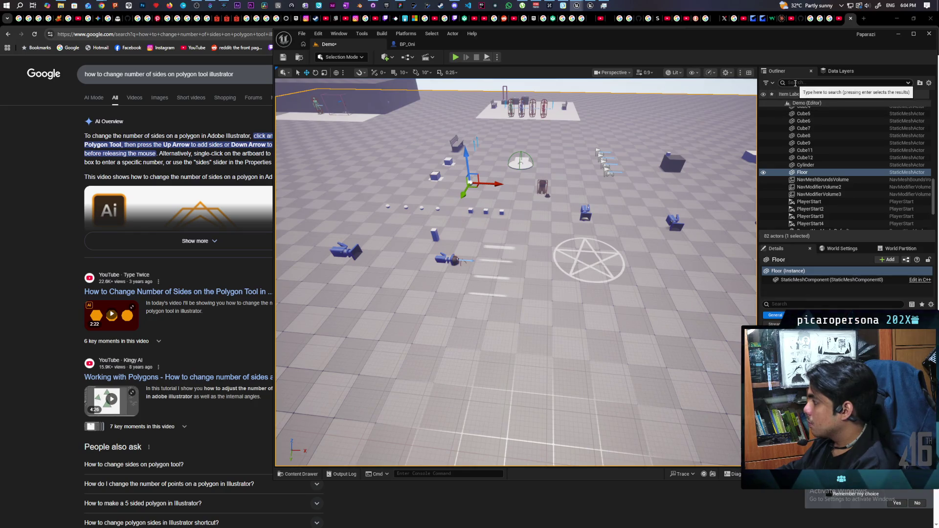
left_click(795, 83)
type("summo")
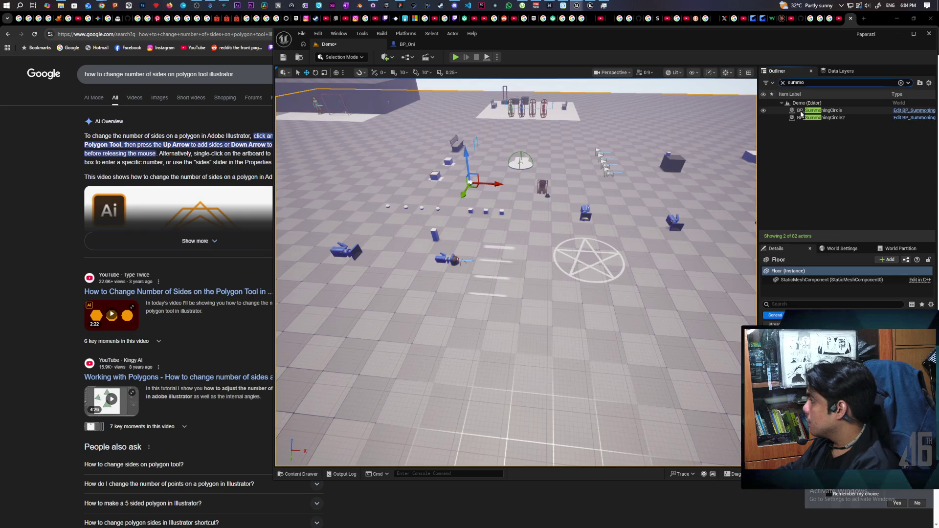
left_click(803, 112)
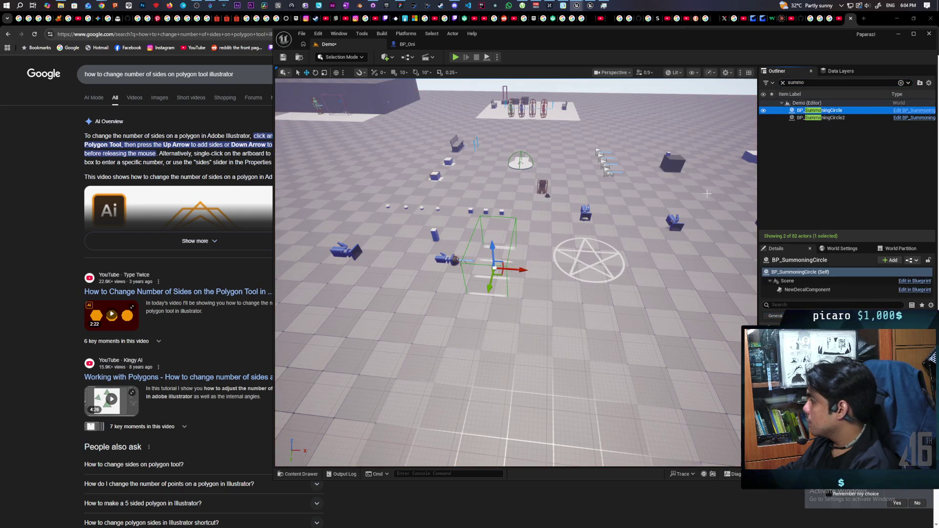
left_click(793, 118)
scroll(516, 272, "up", 6)
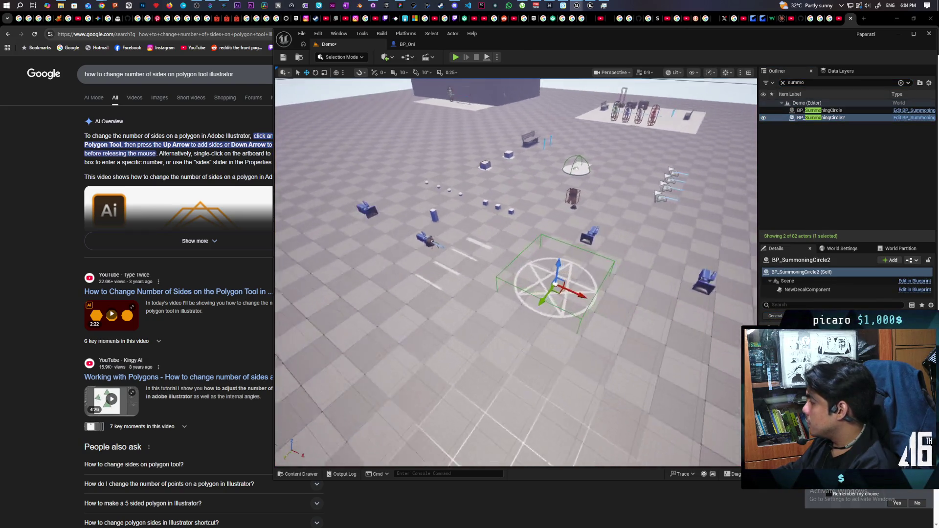
scroll(629, 275, "down", 3)
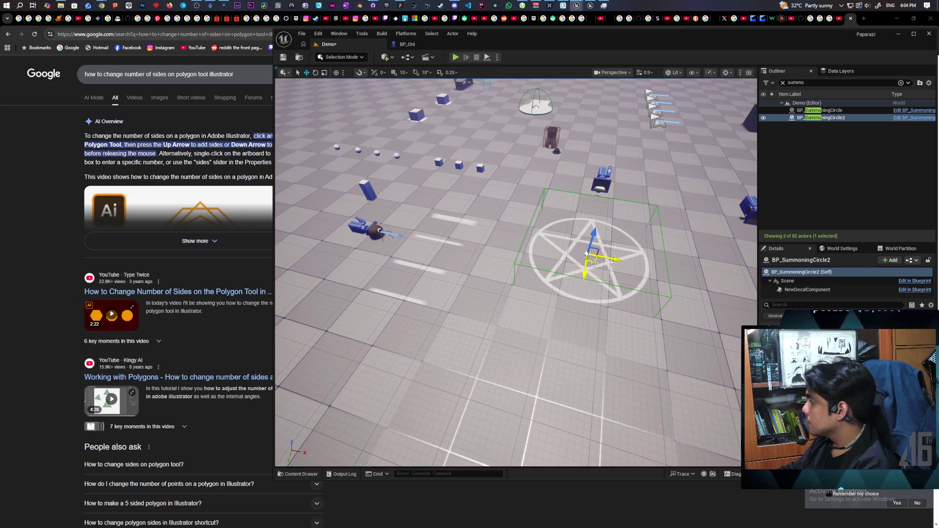
left_click(807, 290)
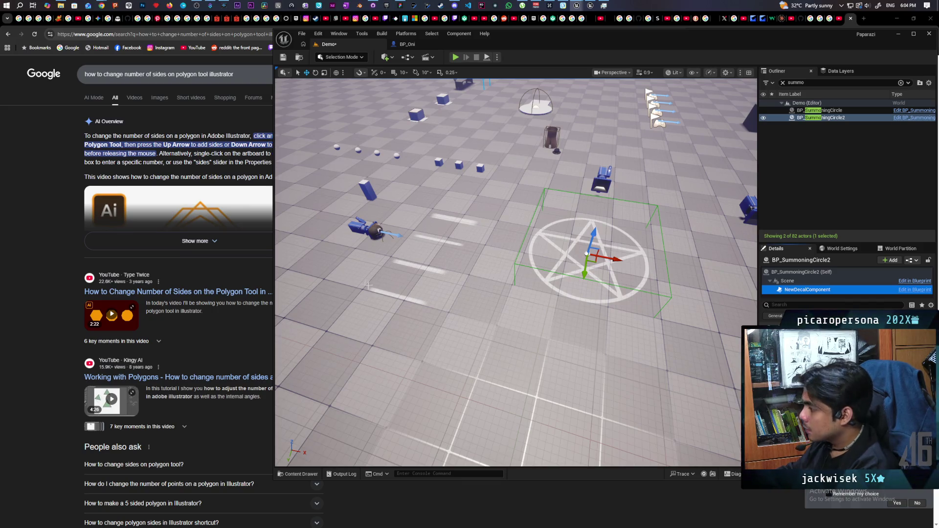
left_click(825, 111)
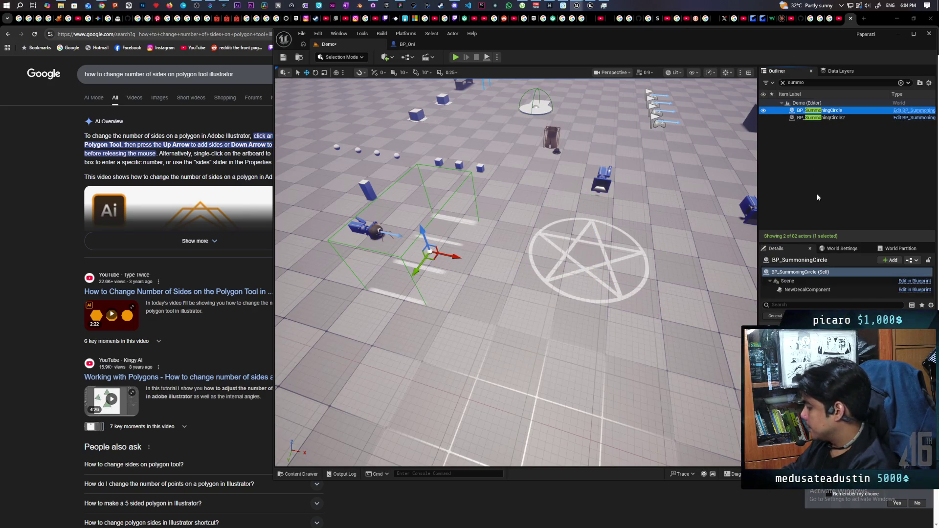
key("Delete")
Move BP_SummoningCircle2 beside the Oni character on the floor and frame it
left_click(822, 111)
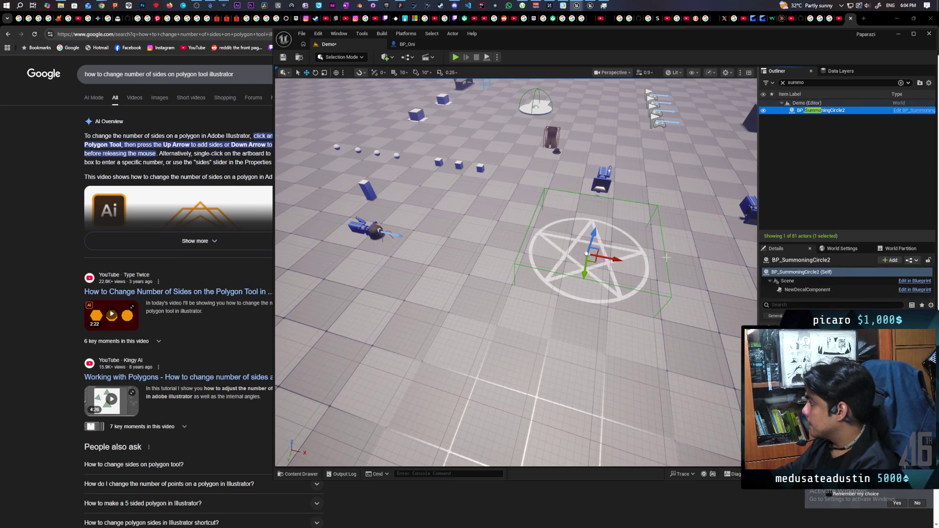
left_click_drag(594, 260, 420, 267)
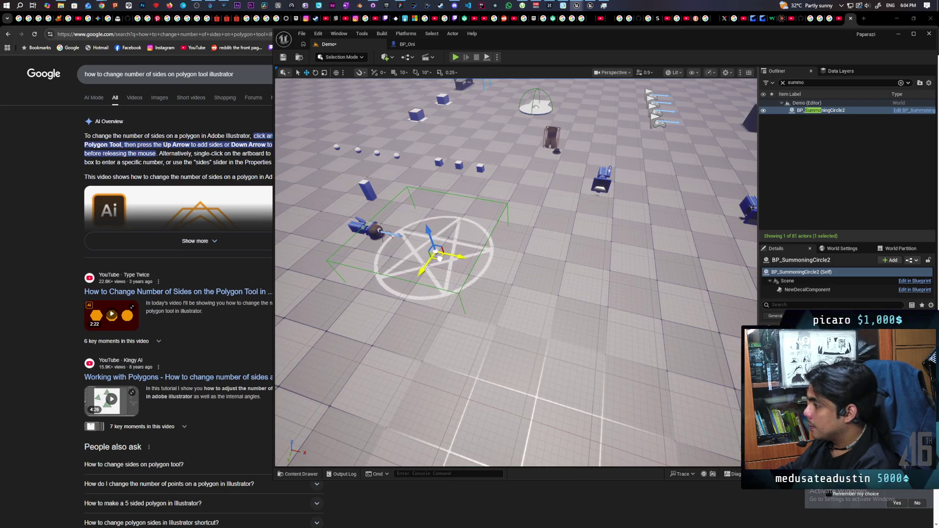
key("f")
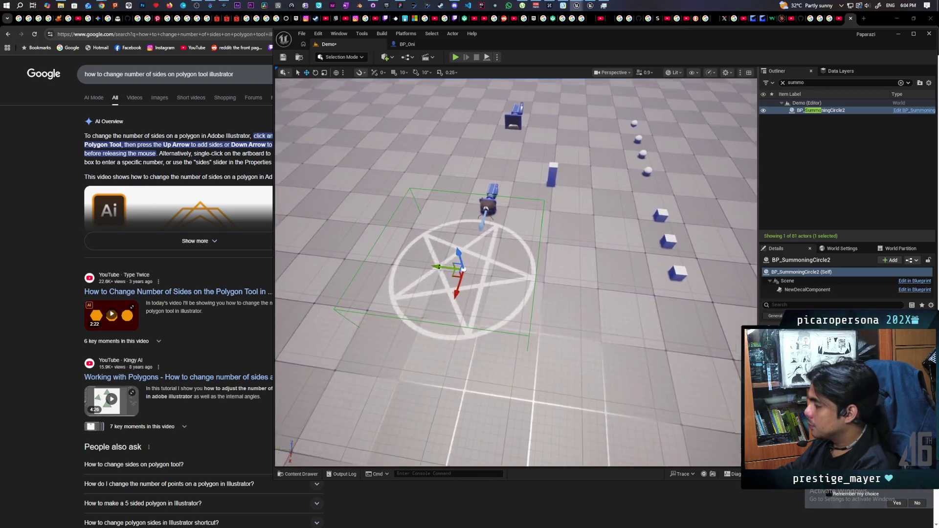
scroll(554, 272, "up", 3)
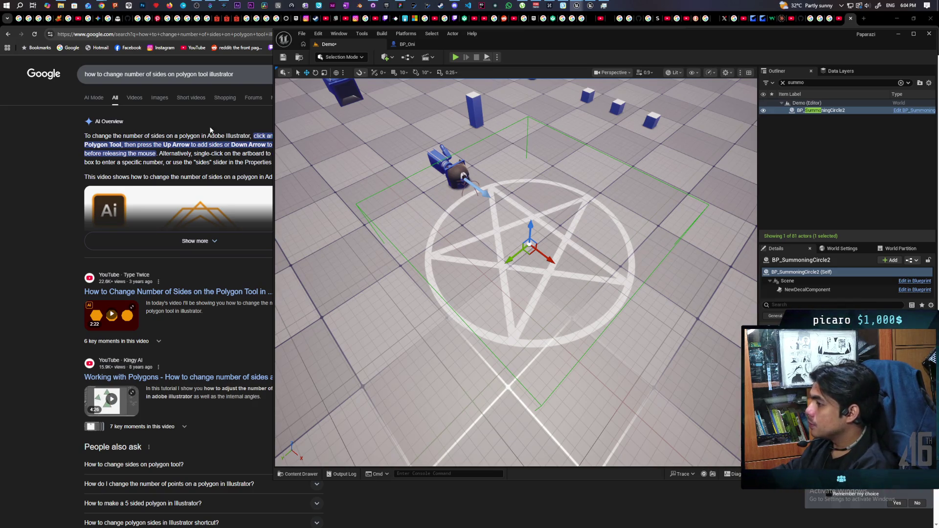
Save the Demo level, then select the BP_Oni character
left_click(287, 57)
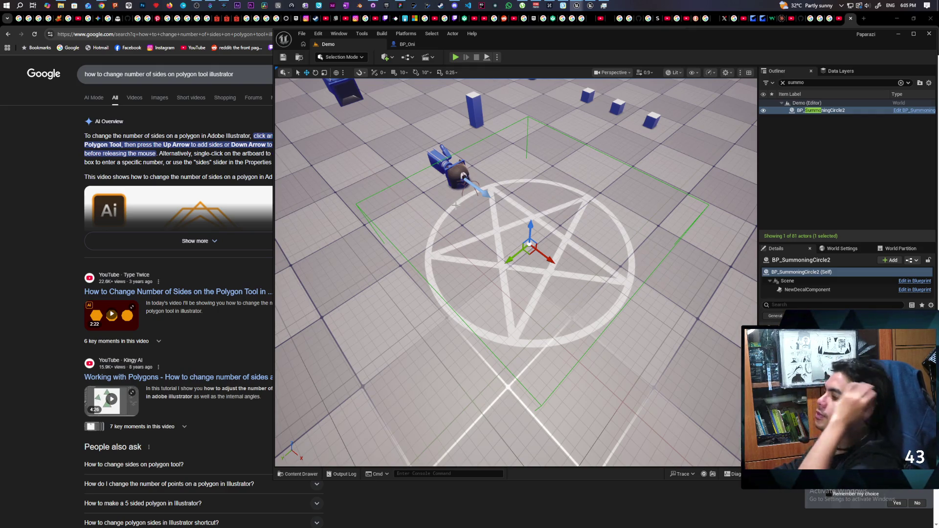
left_click(463, 175)
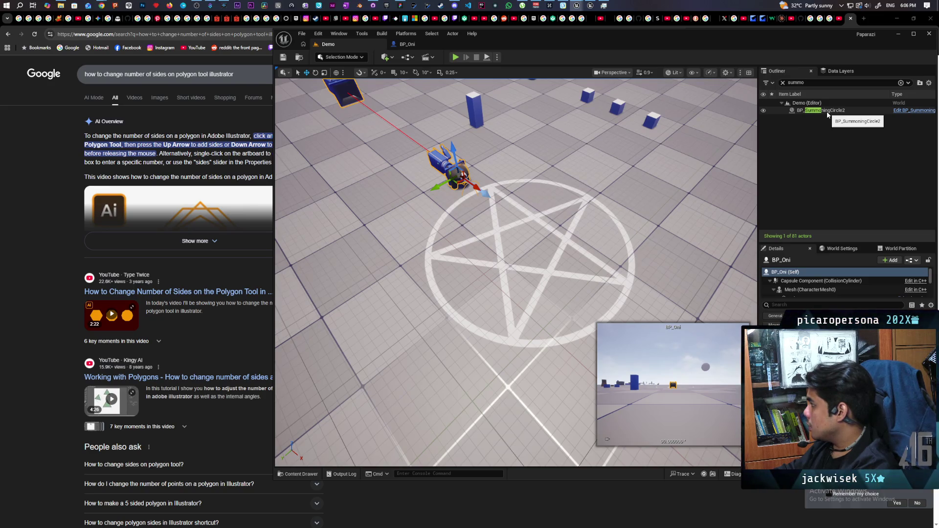
left_click(827, 111)
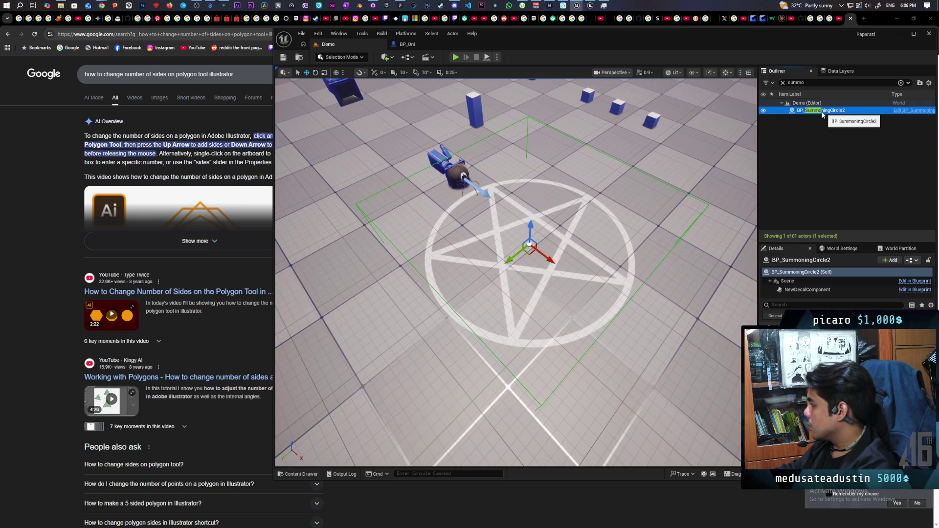
left_click(462, 175)
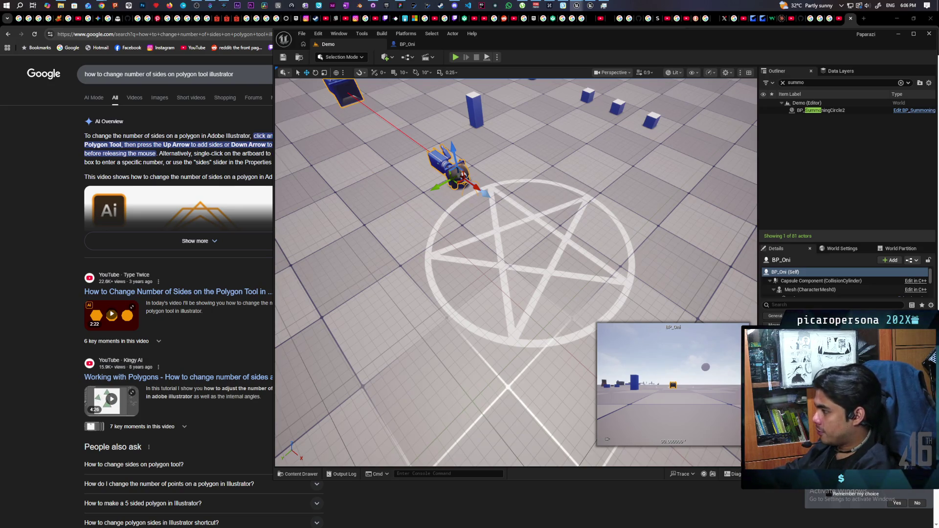
left_click_drag(536, 267, 536, 266)
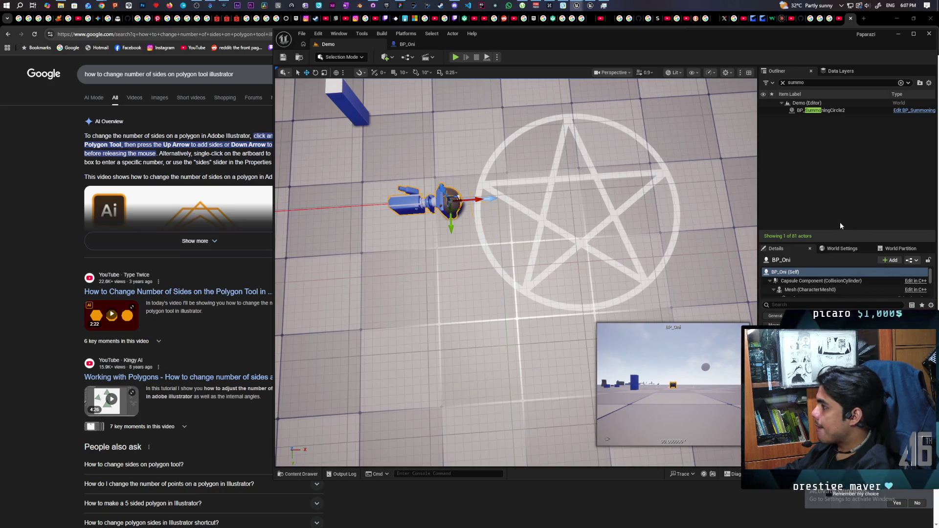
left_click(826, 110)
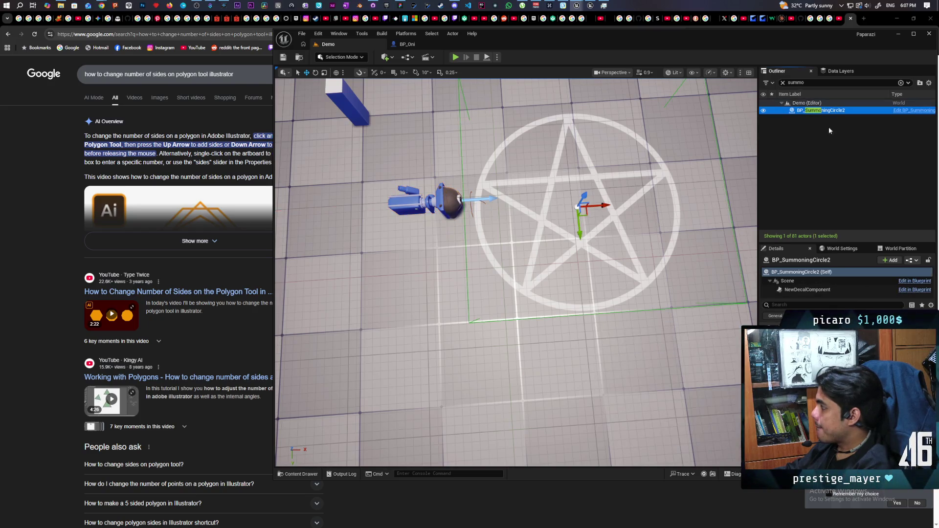
left_click(797, 290)
left_click(805, 304)
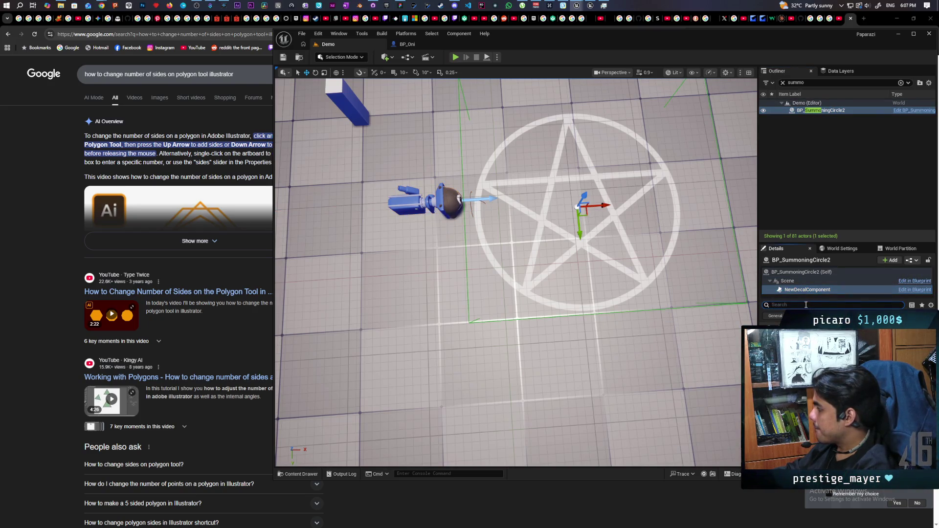
type("custom")
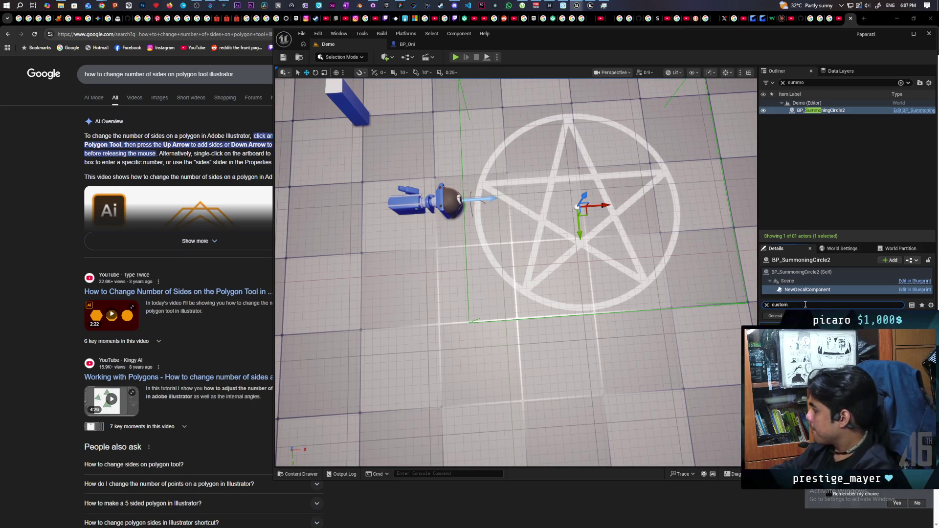
left_click(767, 305)
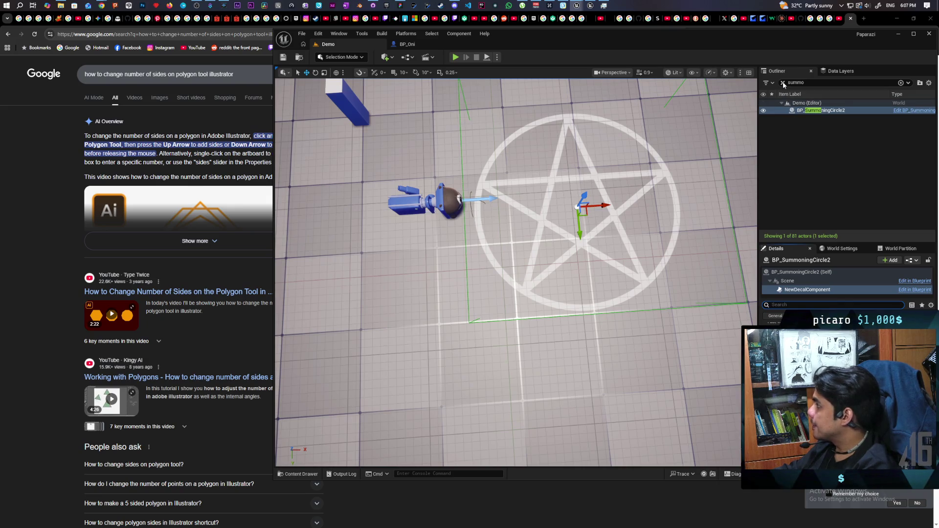
left_click(901, 111)
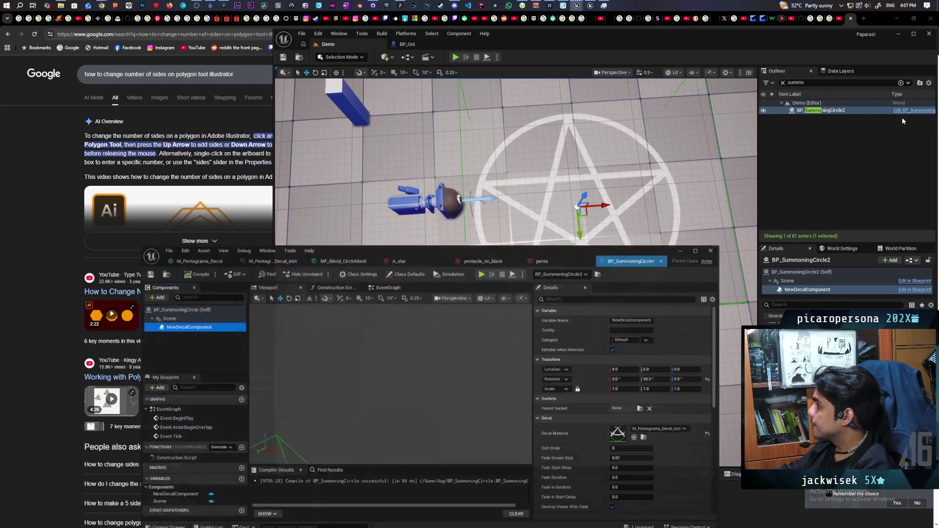
Dock the BP_SummoningCircle editor, close the pentagram material window, and bring up the Event Graph's node list
mouse_move(622, 267)
left_mouse_down()
mouse_move(562, 146)
mouse_move(489, 45)
left_mouse_up()
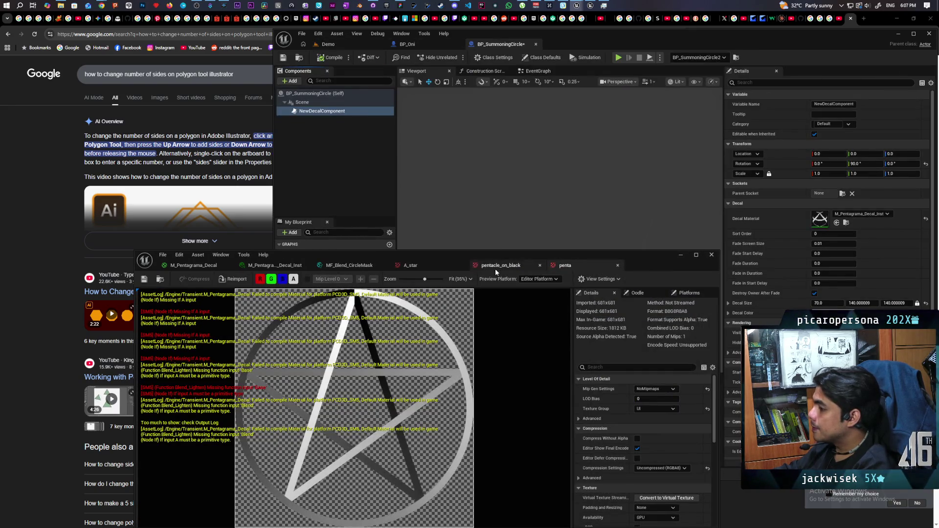
left_click(199, 270)
left_click(560, 266)
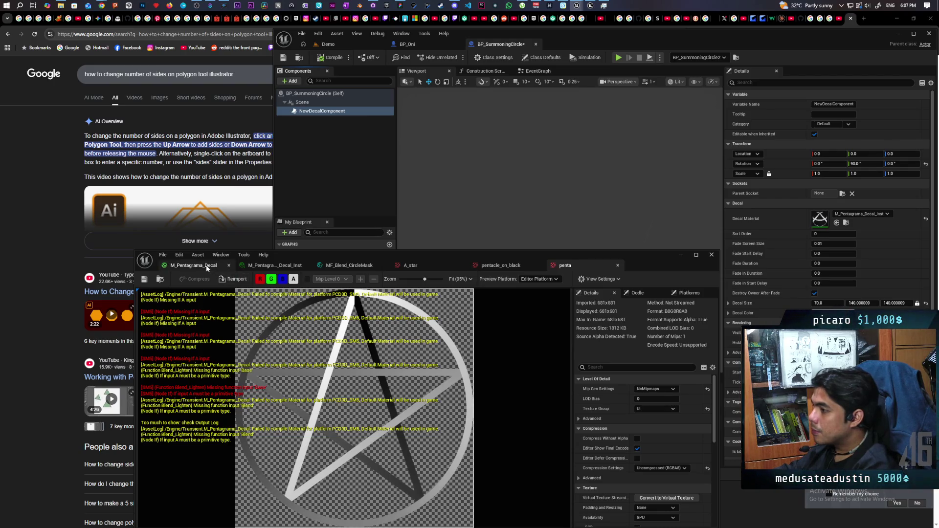
left_click(193, 265)
scroll(294, 341, "down", 5)
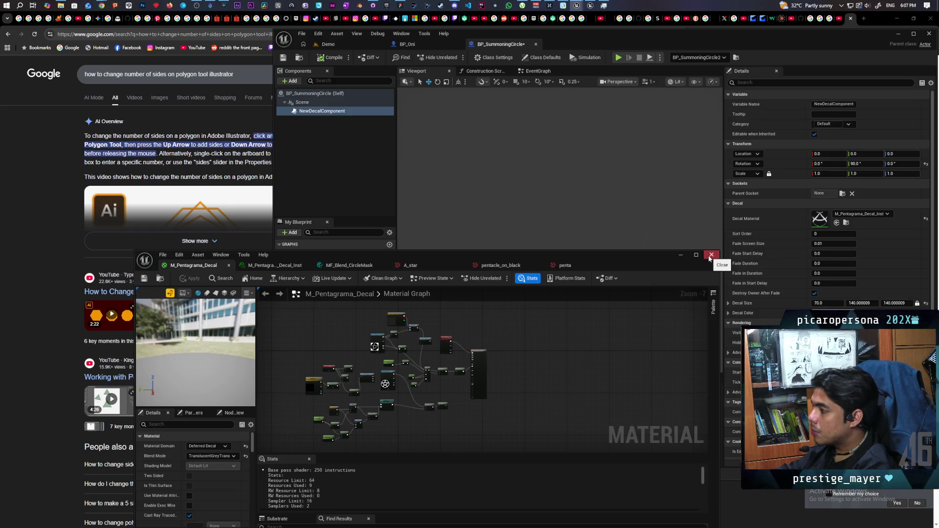
left_click(710, 257)
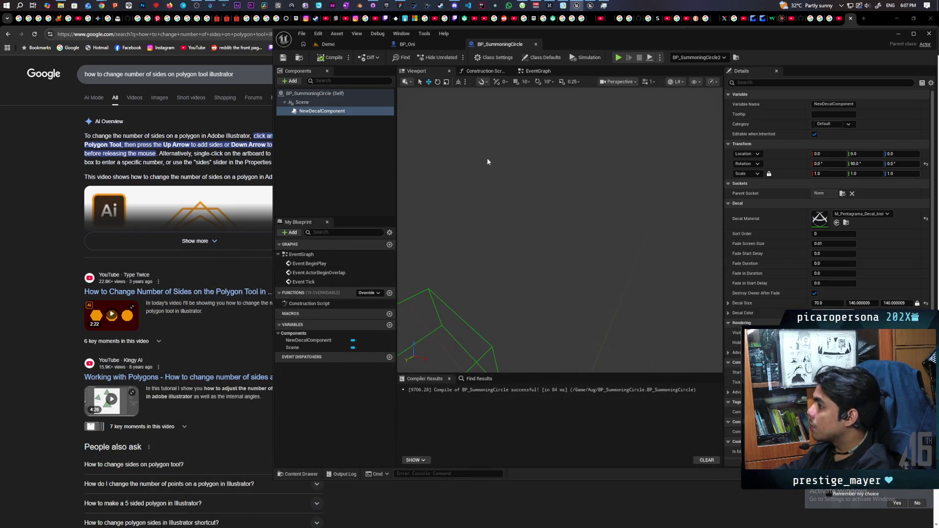
left_click(538, 71)
right_click(520, 279)
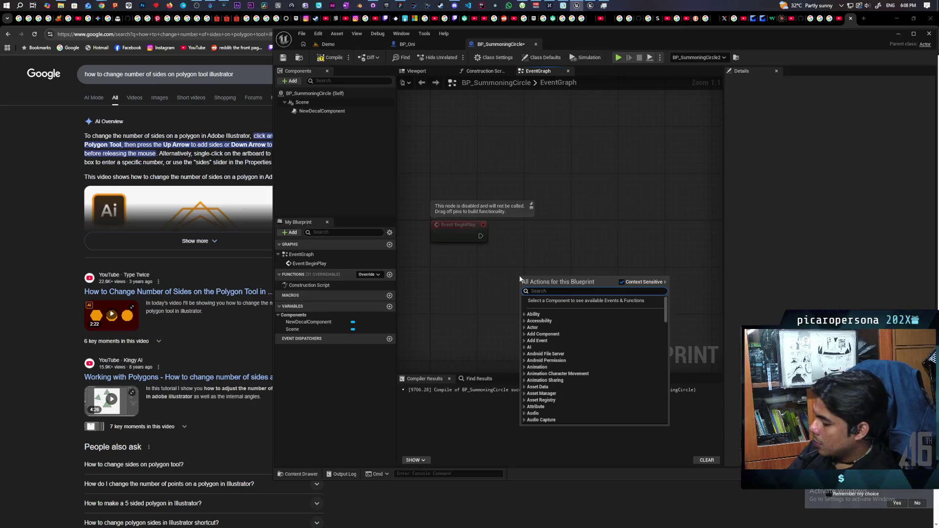
Add Create Dynamic Material Instance for NewDecalComponent and run it from Event BeginPlay
type("dynamic ")
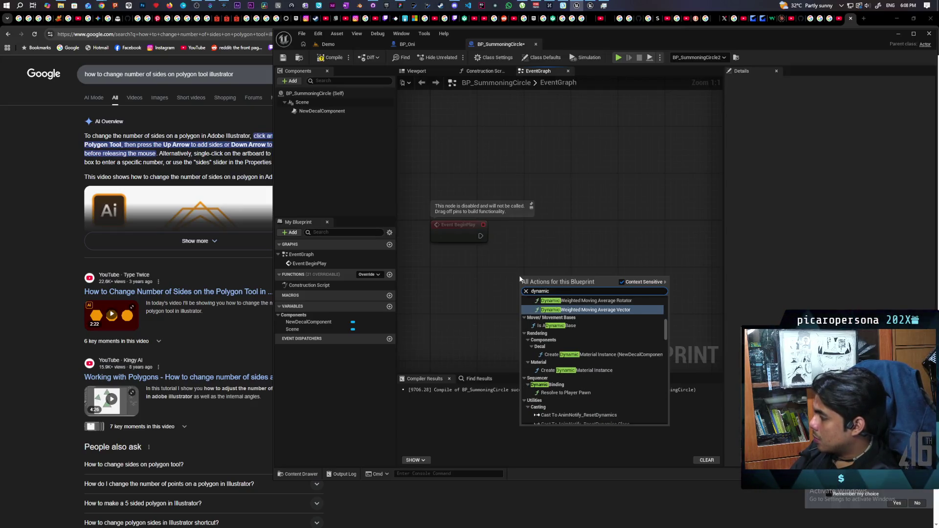
type("material")
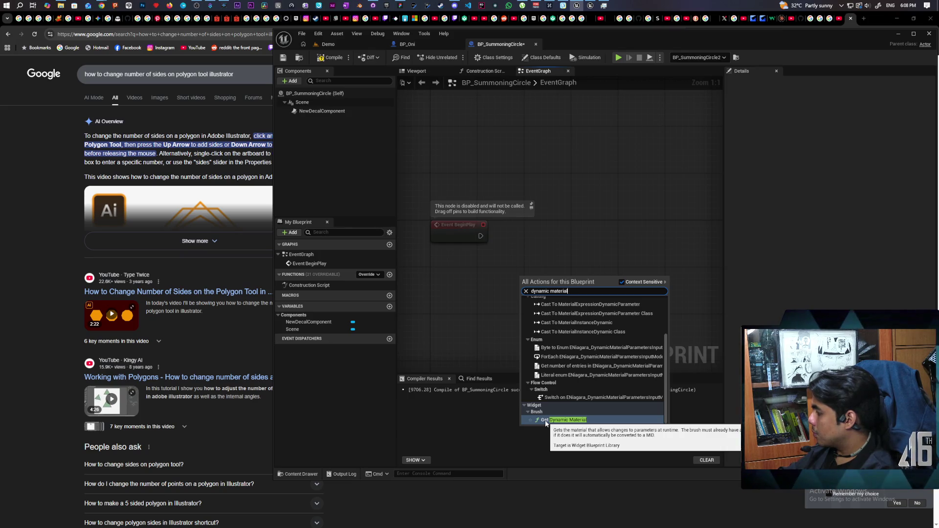
scroll(548, 419, "up", 3)
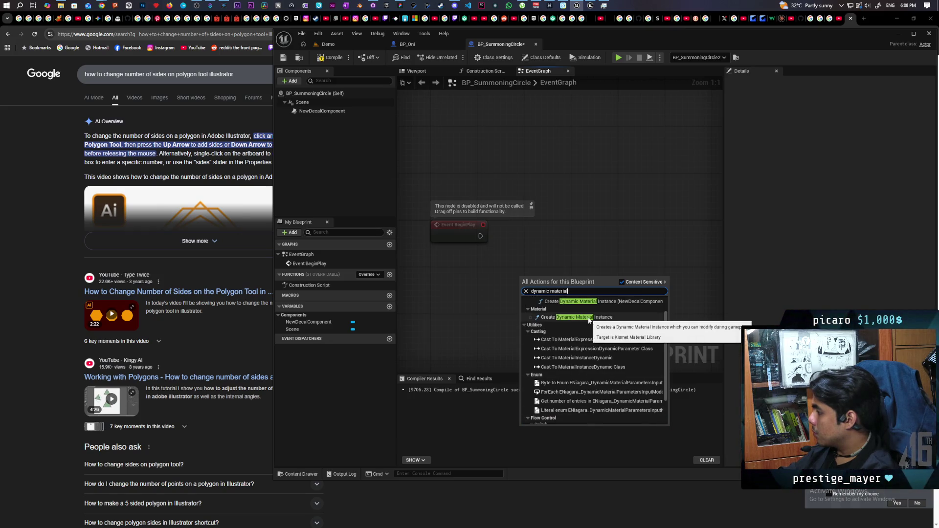
scroll(589, 320, "up", 1)
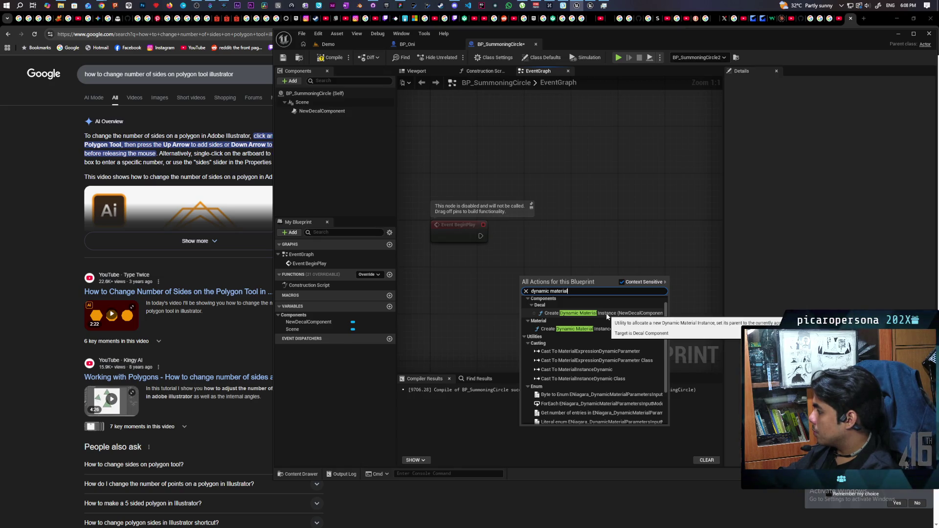
left_click(606, 314)
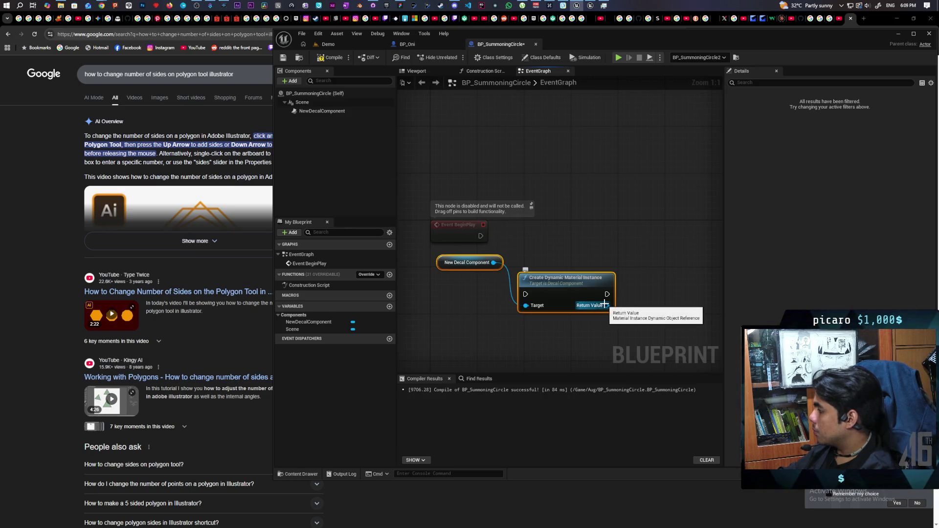
mouse_move(545, 310)
left_mouse_down()
mouse_move(540, 258)
mouse_move(539, 328)
mouse_move(545, 229)
left_mouse_up()
left_click(540, 282)
left_click_drag(482, 236, 620, 229)
Promote the instance's Return Value to a variable named Mi, then compile and save
left_click(653, 282)
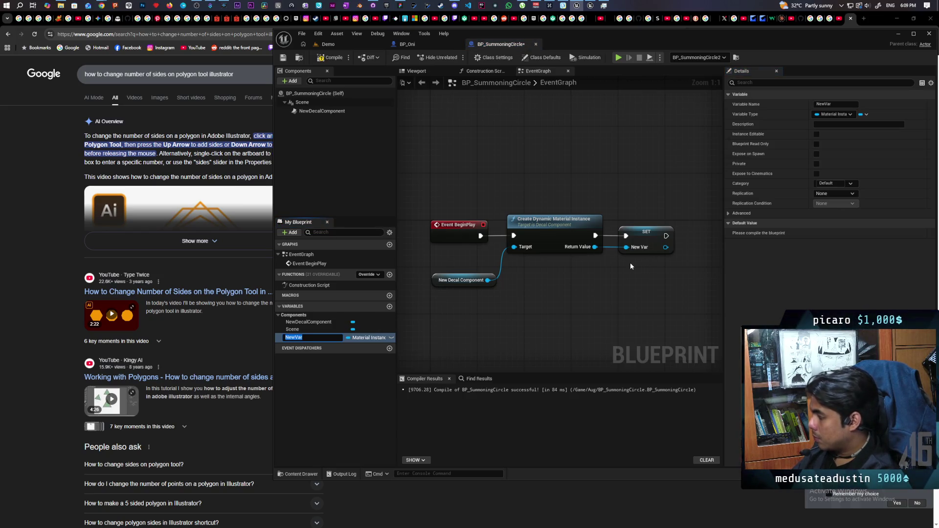
type("Mi")
key("Return")
left_click(332, 60)
left_click_drag(518, 307, 509, 256)
key("ctrl+s")
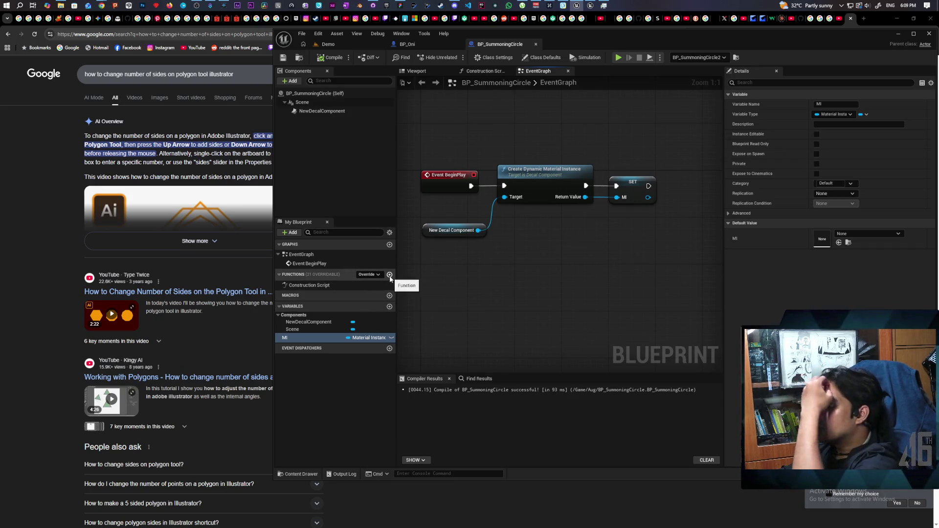
Create a new function named Update Progress, then compile and save the blueprint
left_click(389, 274)
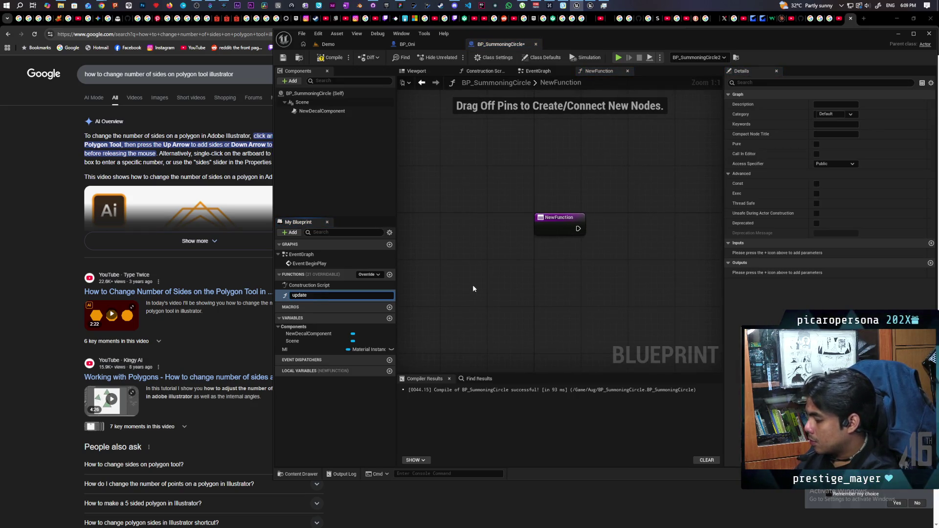
type("u")
key("BackSpace")
key("BackSpace")
key("BackSpace")
type("Up")
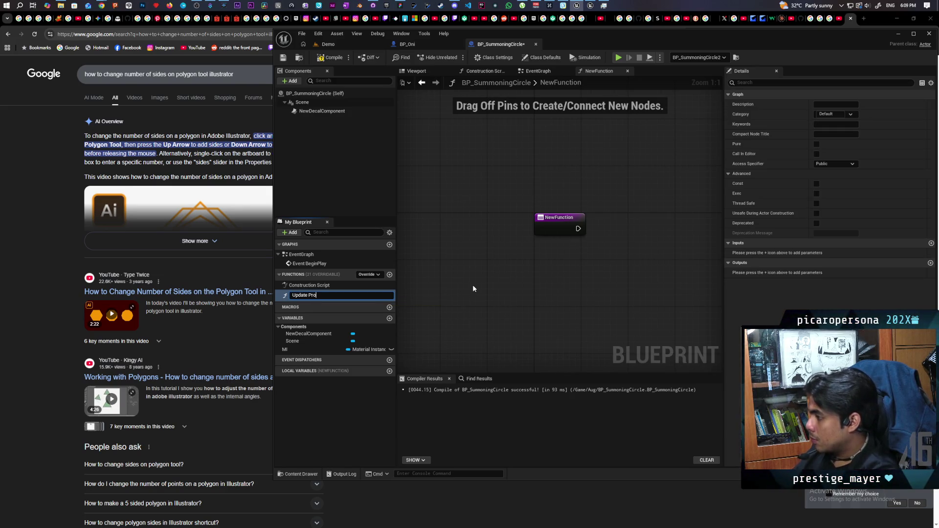
type("gress")
key("Return")
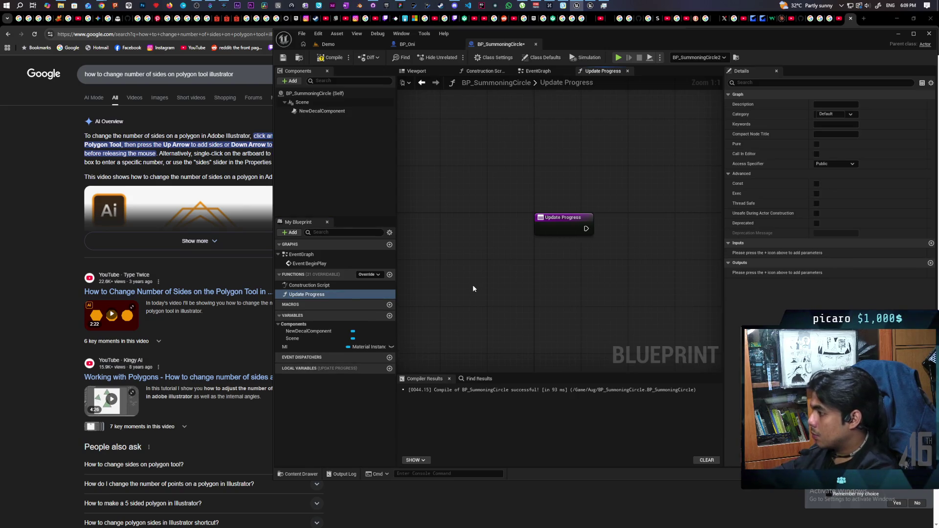
left_click(331, 57)
left_click_drag(517, 180, 429, 148)
key("ctrl+s")
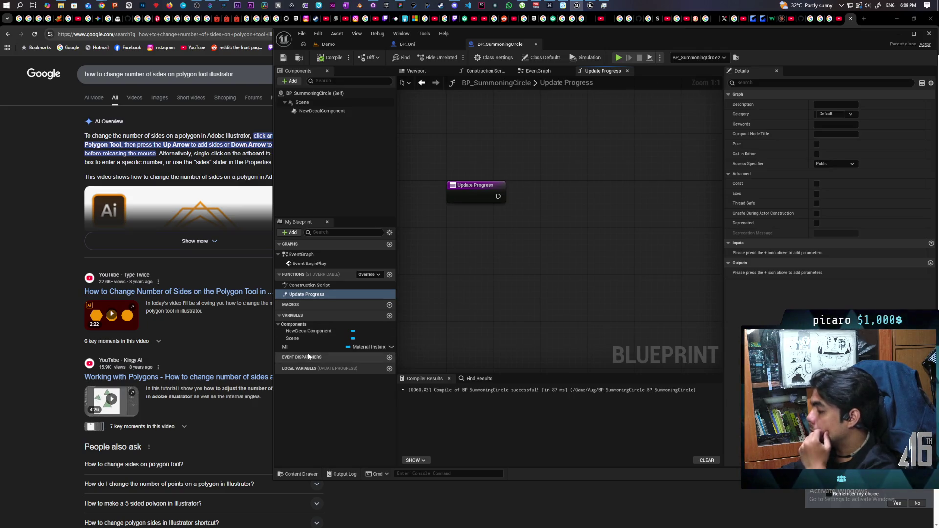
Add a Get Mi node feeding Set Scalar Parameter Value with Parameter Name Progress
mouse_move(292, 346)
left_mouse_down()
mouse_move(470, 303)
mouse_move(492, 243)
mouse_move(552, 226)
left_mouse_up()
left_click(511, 258)
type("set material pare")
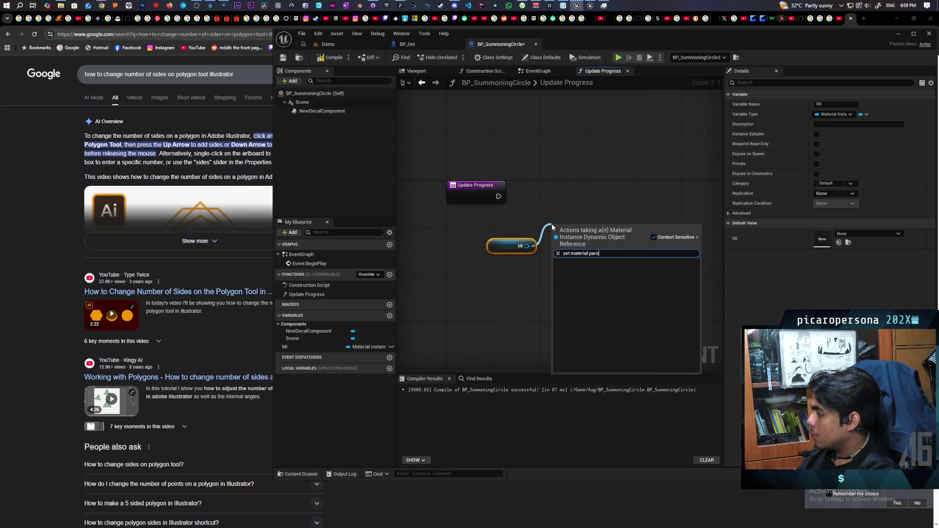
key("BackSpace")
key("BackSpace")
type("eter")
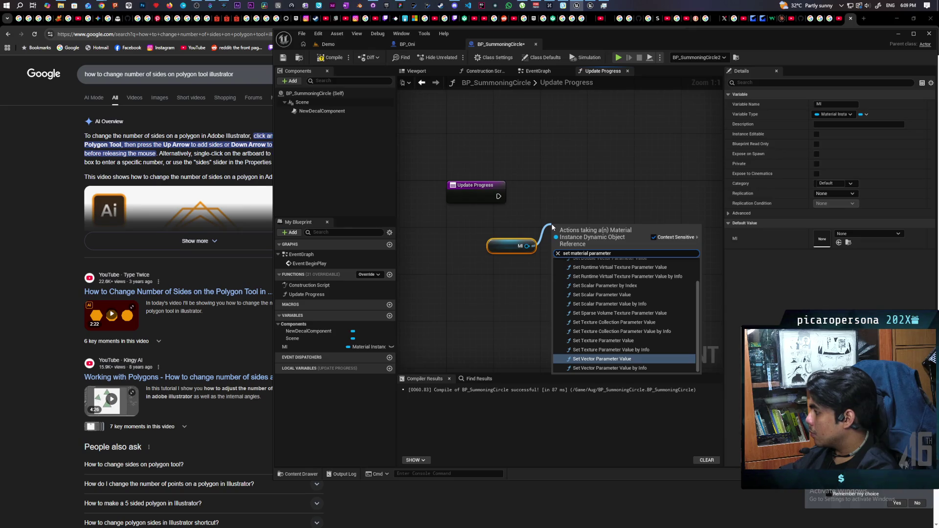
left_click(635, 294)
left_click(600, 266)
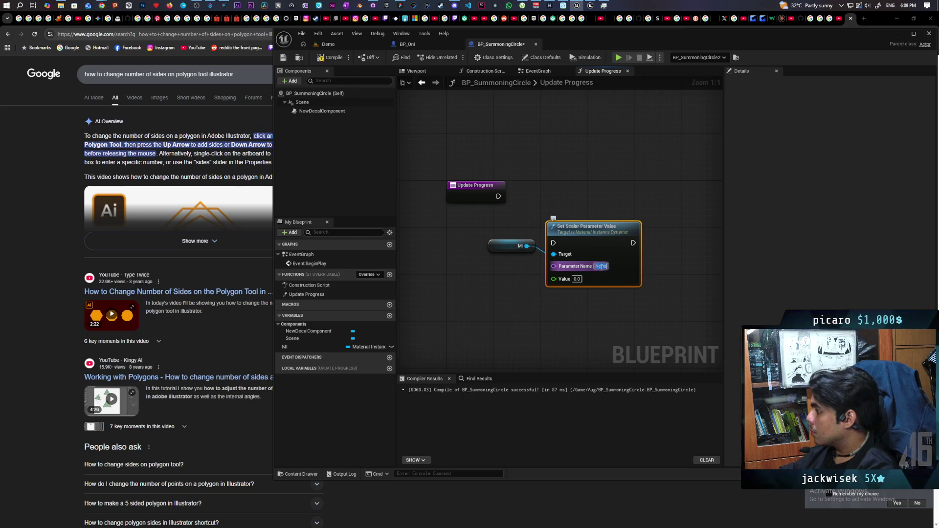
key("BackSpace")
type("Progress")
key("Return")
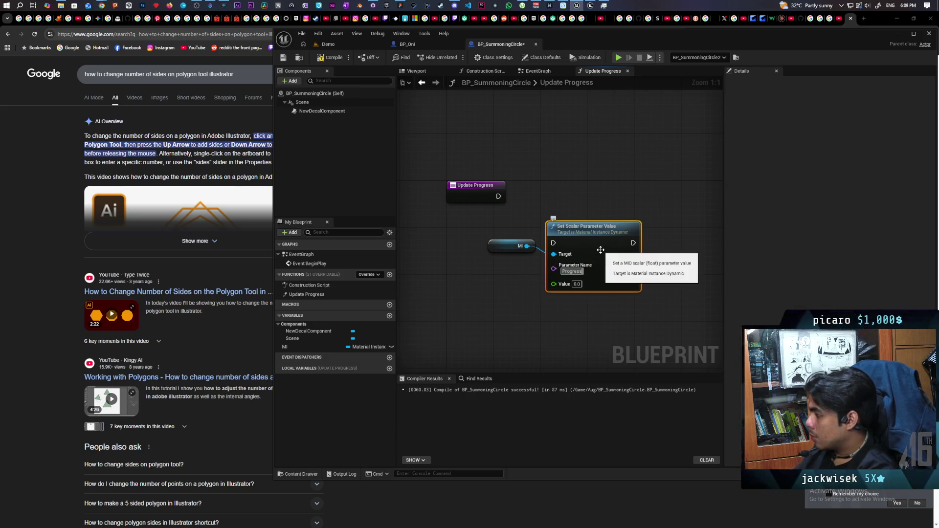
Run the Set node from the Update Progress entry and expose its Value as a function input
left_click_drag(581, 234, 582, 198)
left_click_drag(498, 196, 553, 207)
left_click_drag(583, 208, 589, 197)
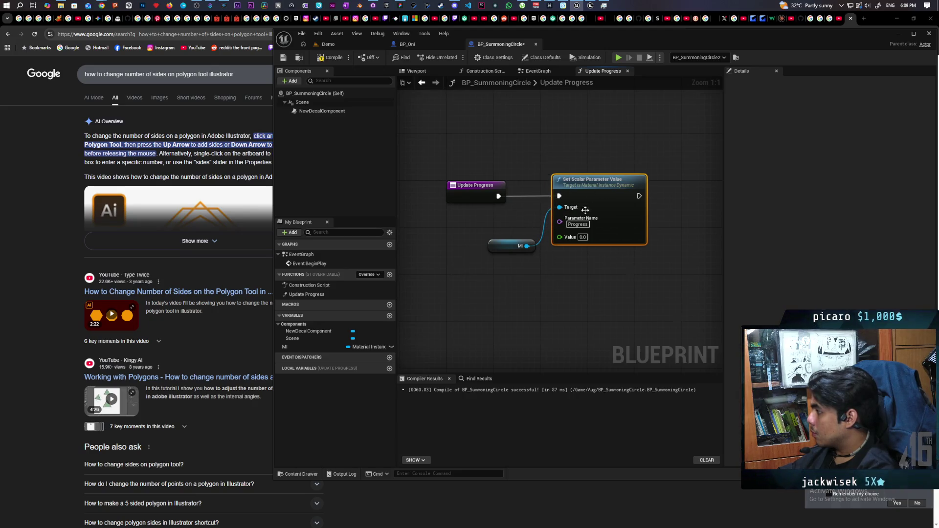
left_click_drag(559, 237, 477, 198)
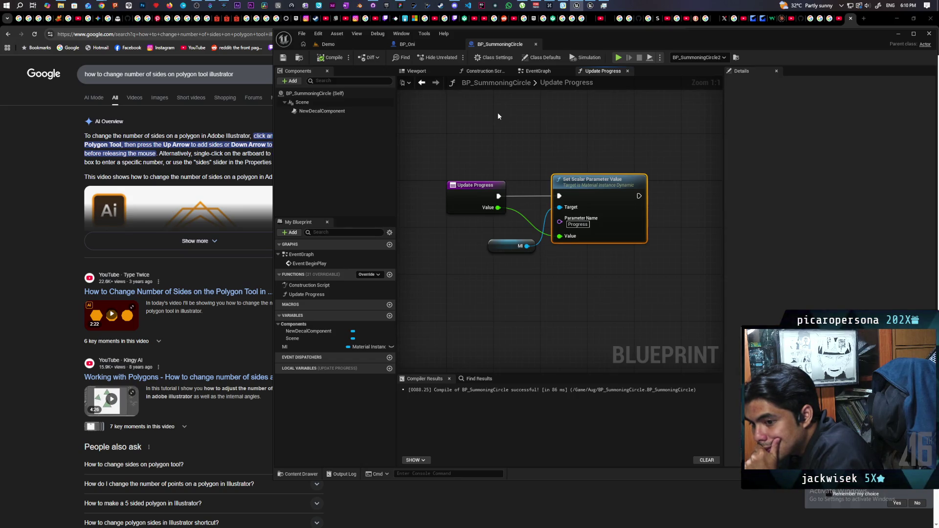
Add an Event Tick node to BP_SummoningCircle's main EventGraph
left_click(538, 72)
scroll(517, 254, "down", 2)
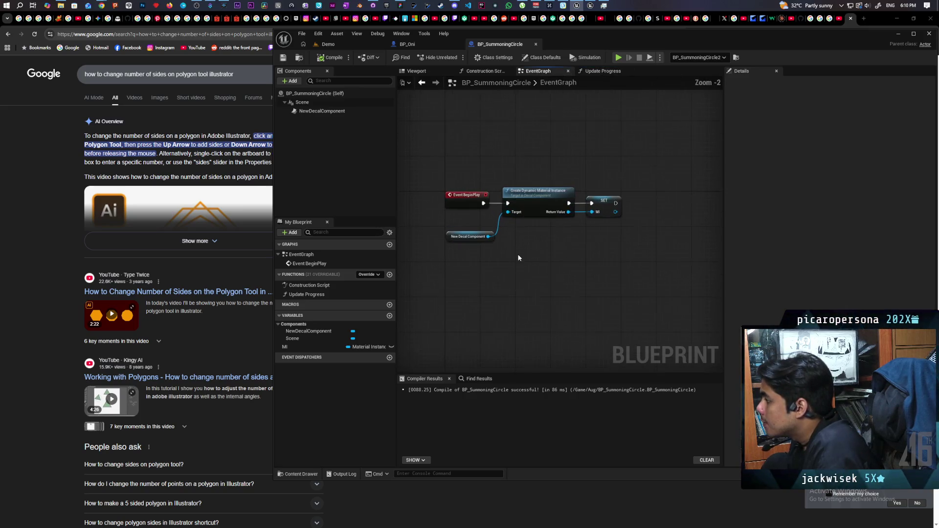
right_click(489, 301)
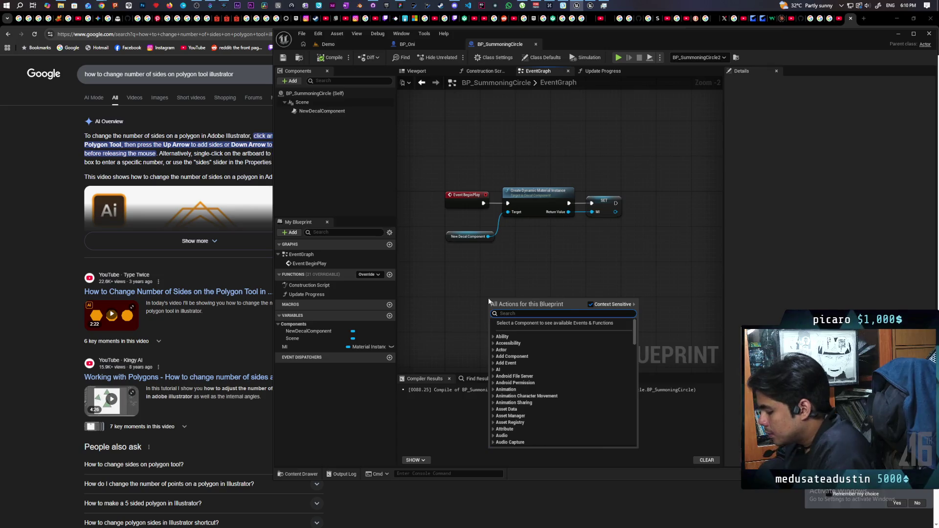
type("tick")
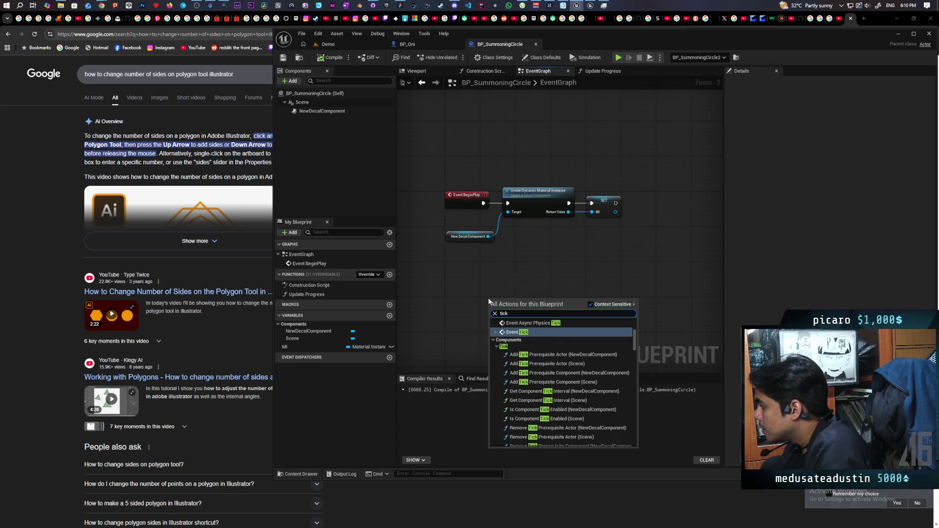
key("Return")
scroll(488, 300, "up", 2)
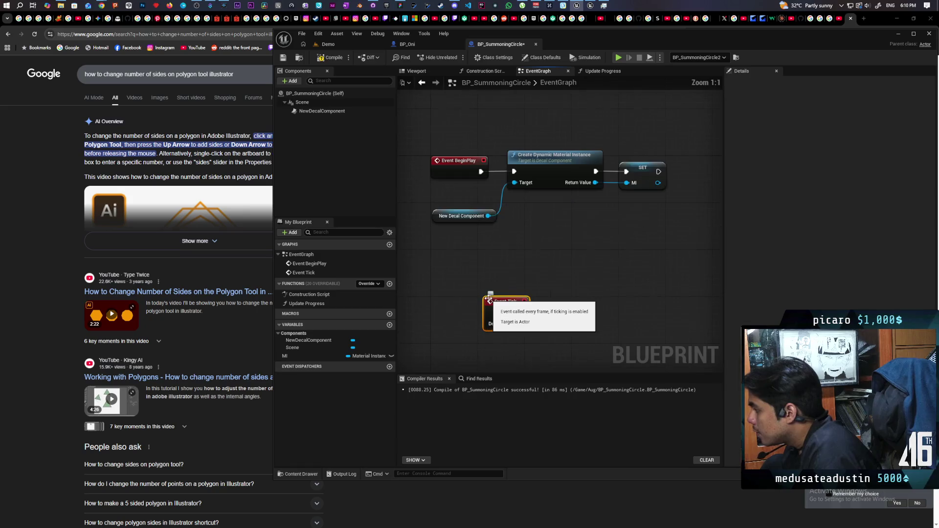
left_click_drag(500, 307, 448, 302)
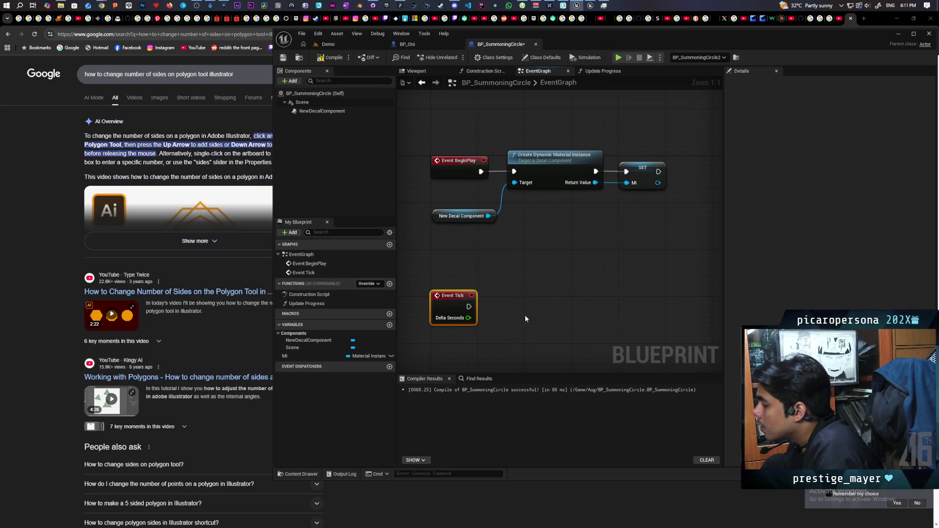
Call Update Progress from Event Tick, with its Value coming from an FInterp To Constant node
left_click_drag(311, 304, 579, 305)
mouse_move(468, 307)
left_mouse_down()
mouse_move(620, 316)
mouse_move(621, 299)
left_mouse_up()
left_click_drag(585, 331, 533, 361)
type("const")
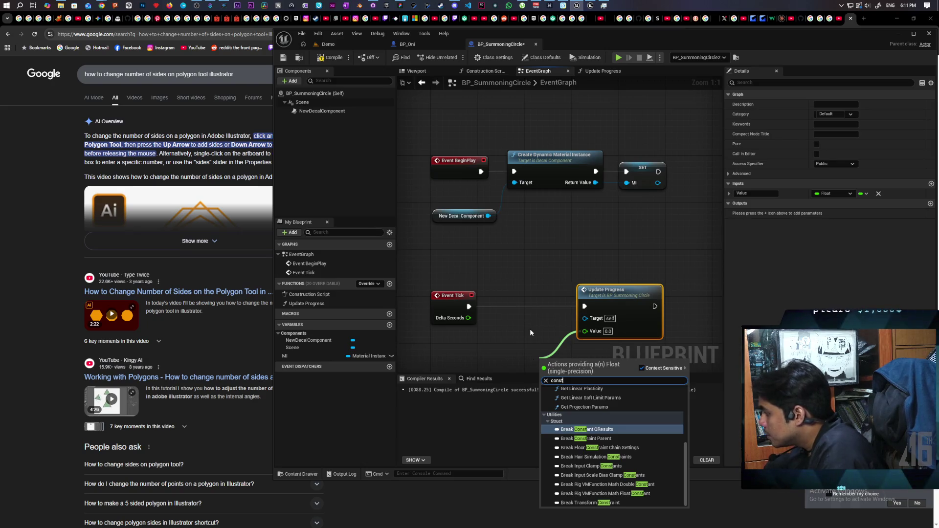
key("BackSpace")
key("BackSpace")
key("BackSpace")
type("interp")
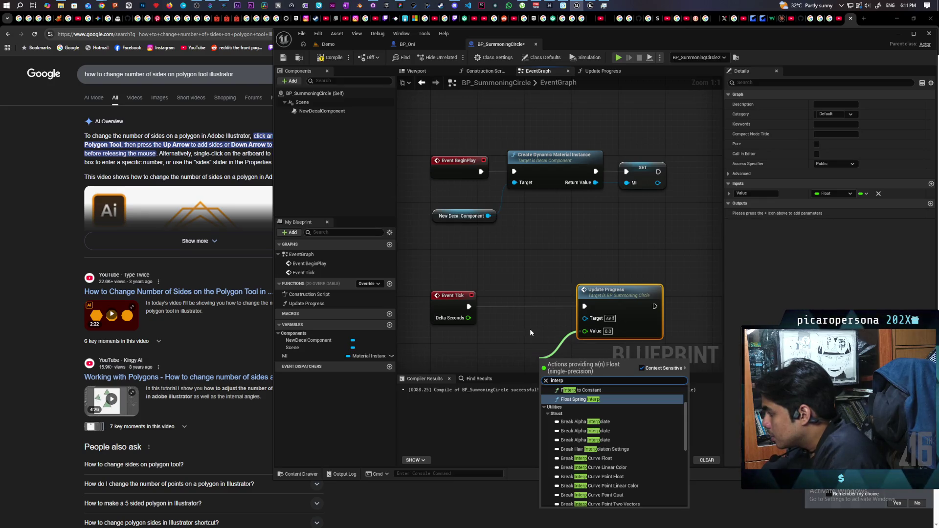
key("Up")
key("Return")
Feed Delta Seconds into the interpolation and promote its speed to an Interp Speed variable defaulting to 0.1
mouse_move(530, 329)
left_mouse_down()
mouse_move(557, 235)
mouse_move(529, 222)
left_mouse_up()
left_click_drag(479, 182, 554, 261)
mouse_move(538, 292)
left_mouse_down()
mouse_move(523, 298)
mouse_move(546, 285)
mouse_move(542, 305)
mouse_move(514, 300)
left_mouse_up()
left_click(574, 348)
left_click(317, 59)
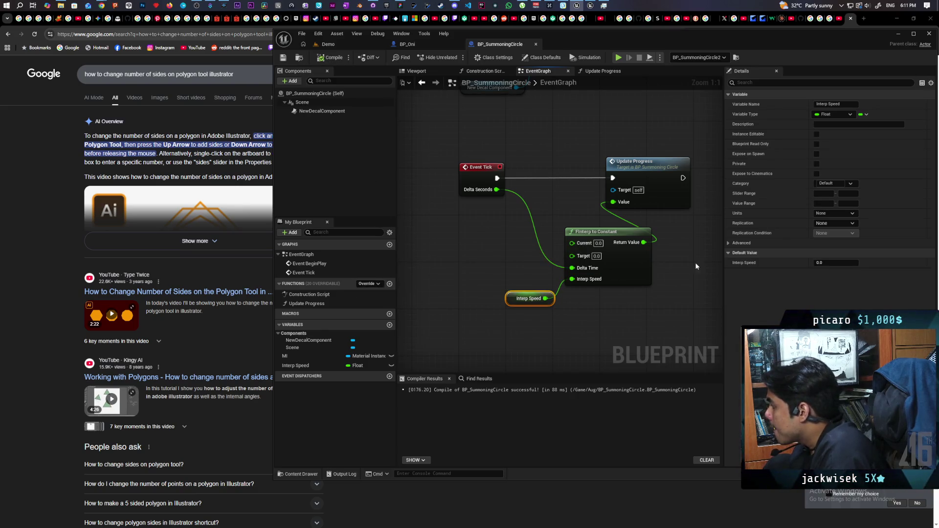
left_click(834, 263)
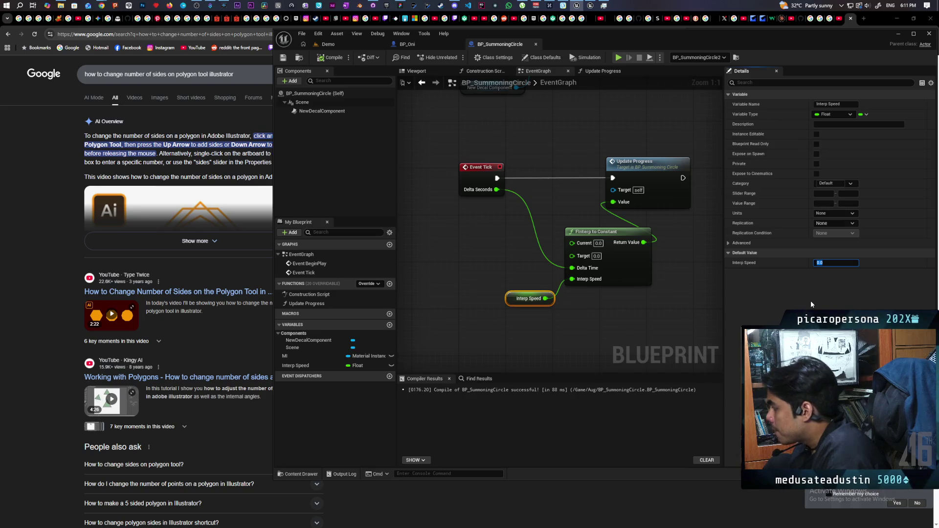
type(".1")
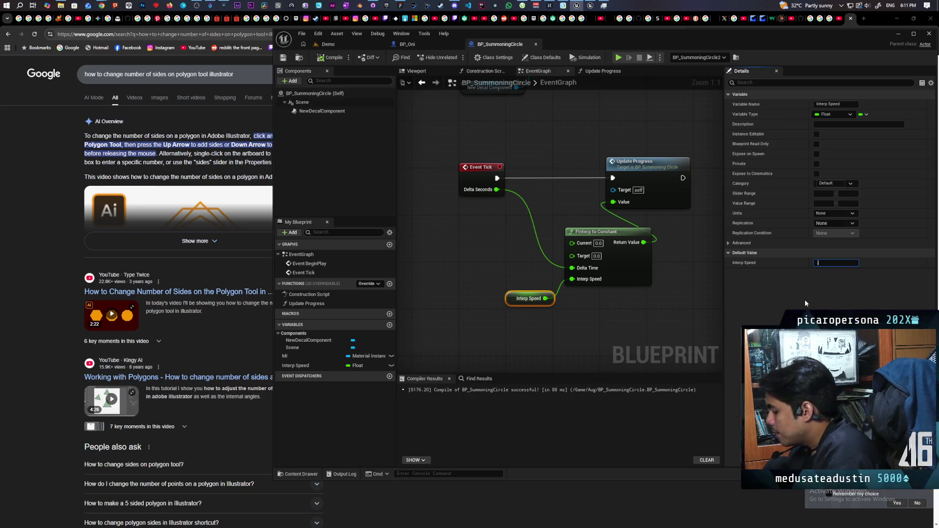
left_click(685, 306)
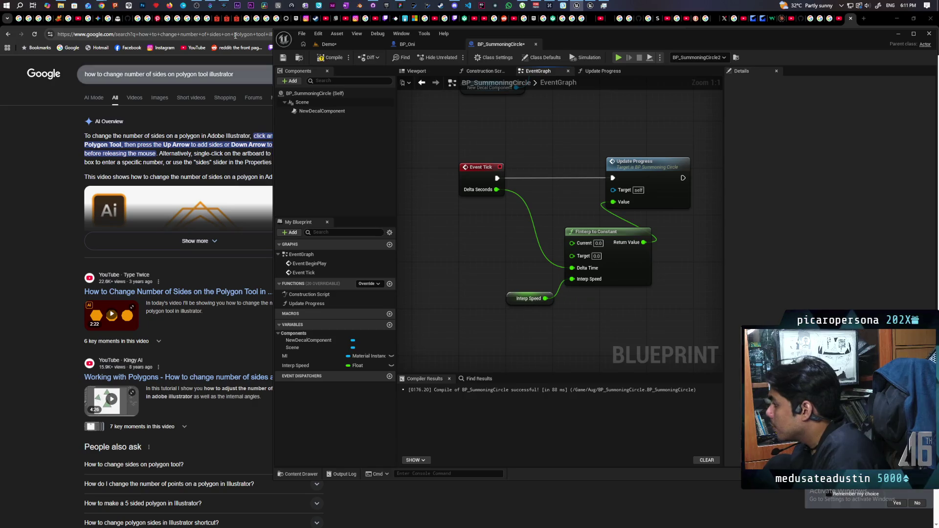
key("ctrl+shift+s")
Set the interpolation Target to 1.0, recompile, and open the decal's pentagram material instance
left_click(431, 47)
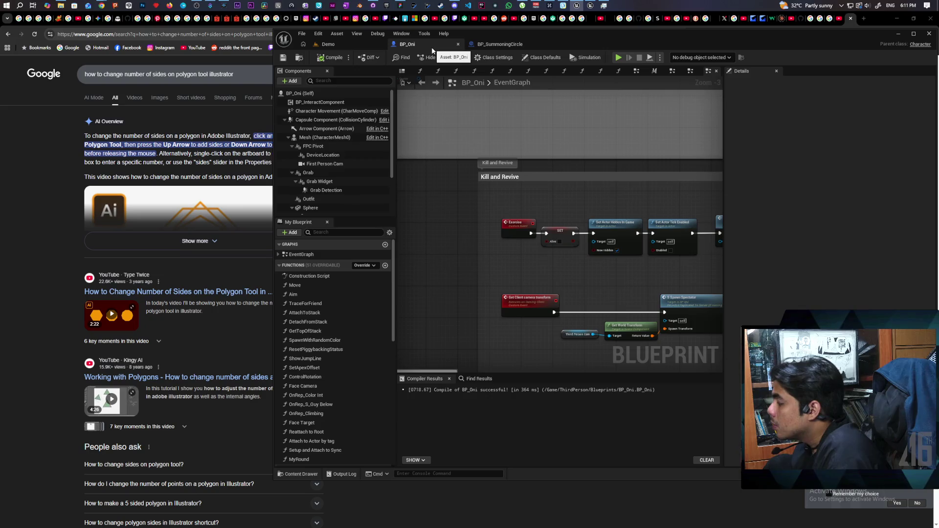
left_click(500, 44)
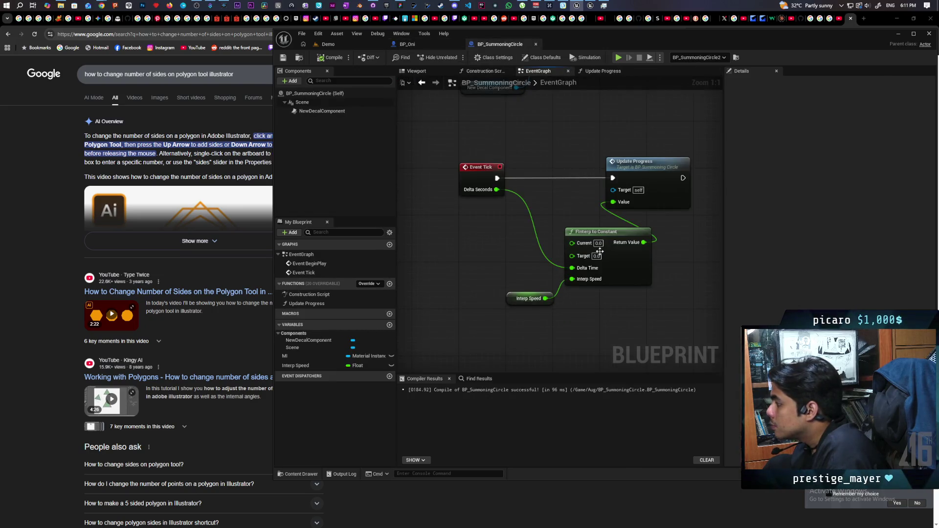
type("1")
key("Return")
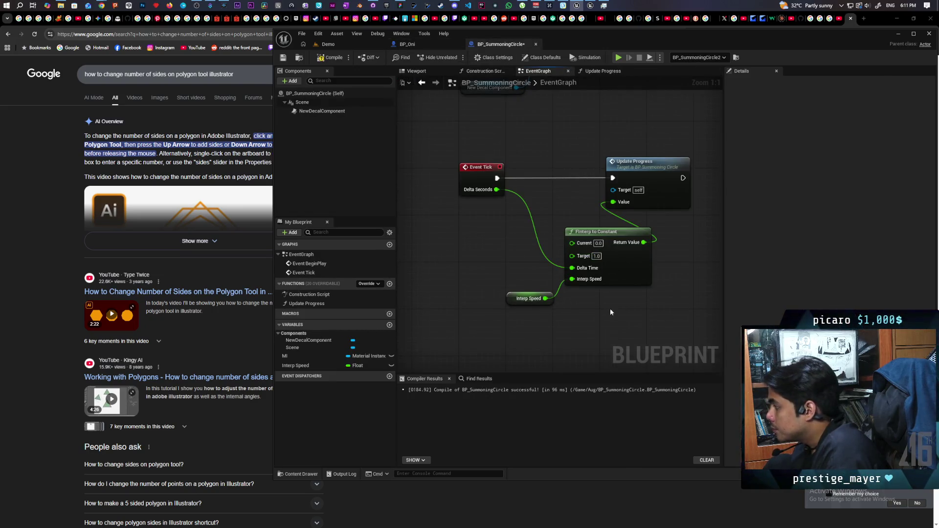
left_click(331, 57)
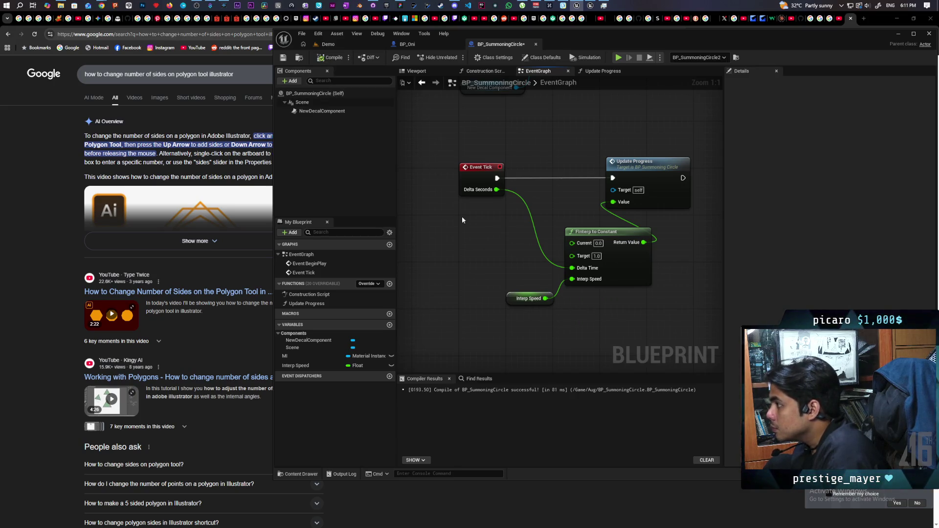
mouse_move(465, 207)
left_mouse_down()
mouse_move(463, 223)
mouse_move(384, 248)
left_mouse_up()
left_click_drag(577, 214, 652, 210)
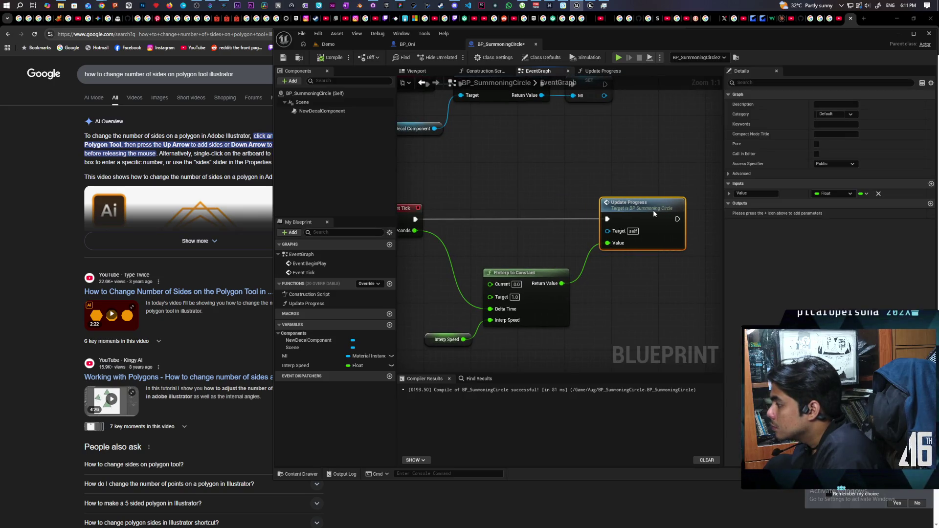
left_click_drag(534, 230, 575, 236)
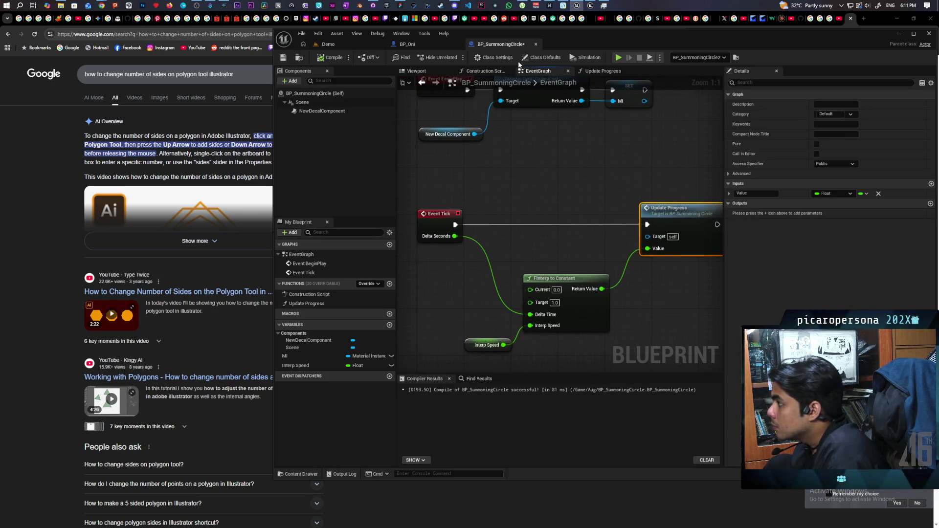
left_click(306, 111)
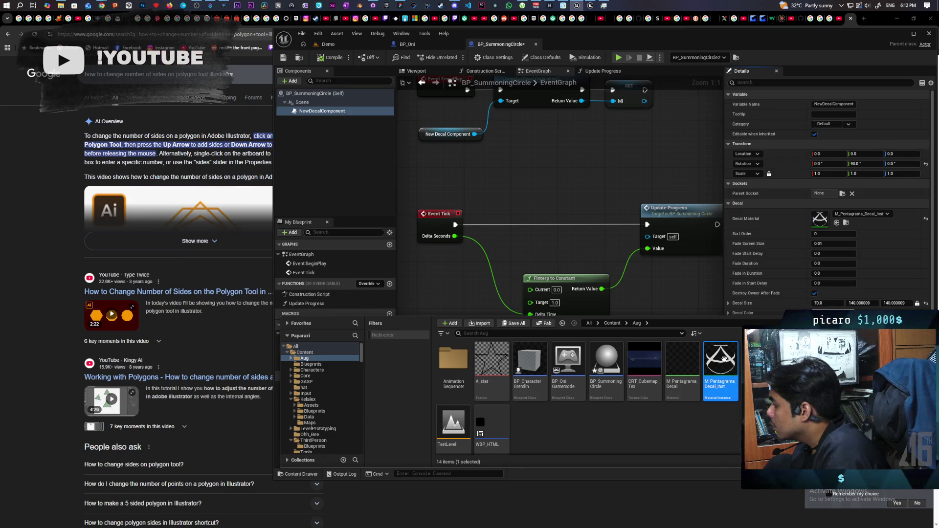
double_click(725, 363)
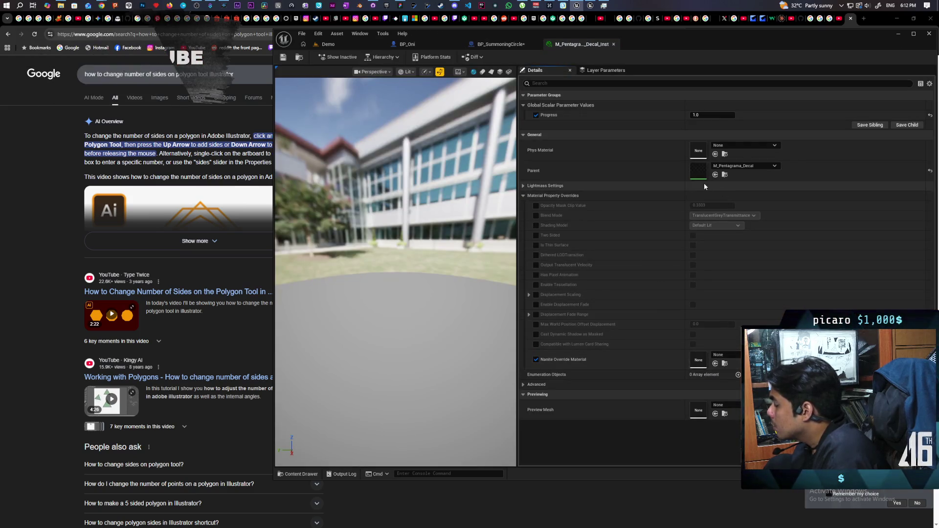
Inspect the parent pentagram decal material's graph, then close it
double_click(702, 170)
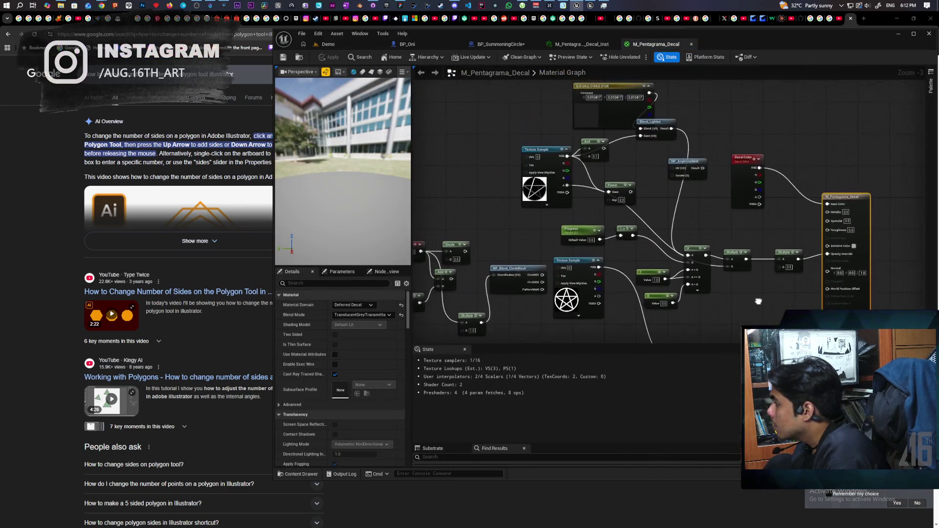
left_click_drag(758, 303, 756, 293)
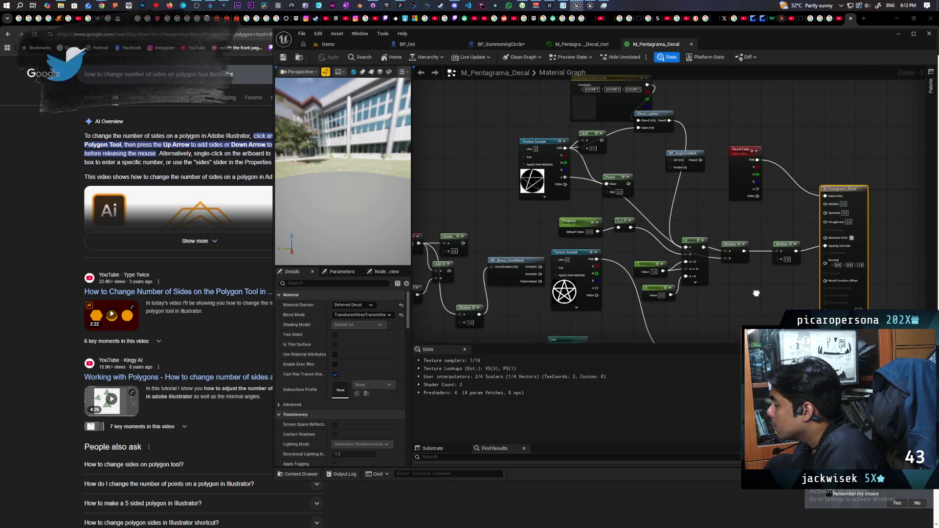
left_click_drag(756, 294, 736, 271)
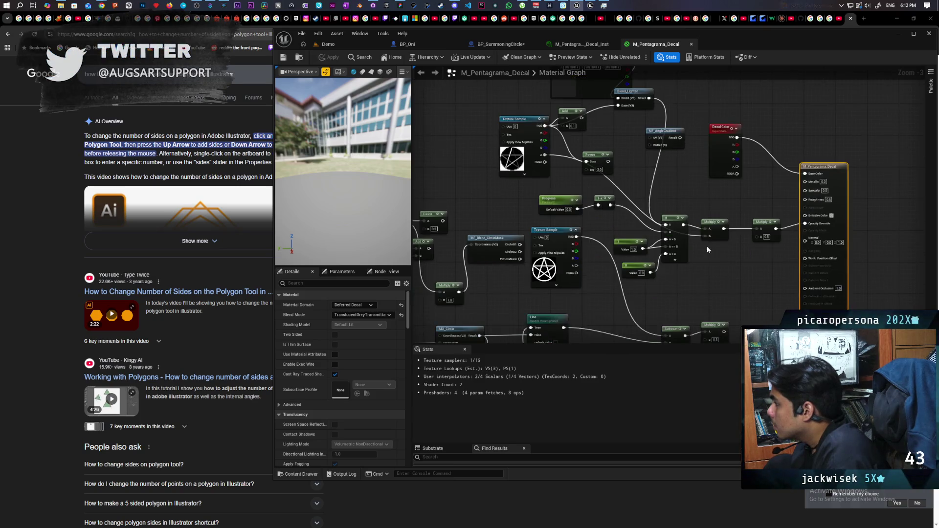
left_click(692, 44)
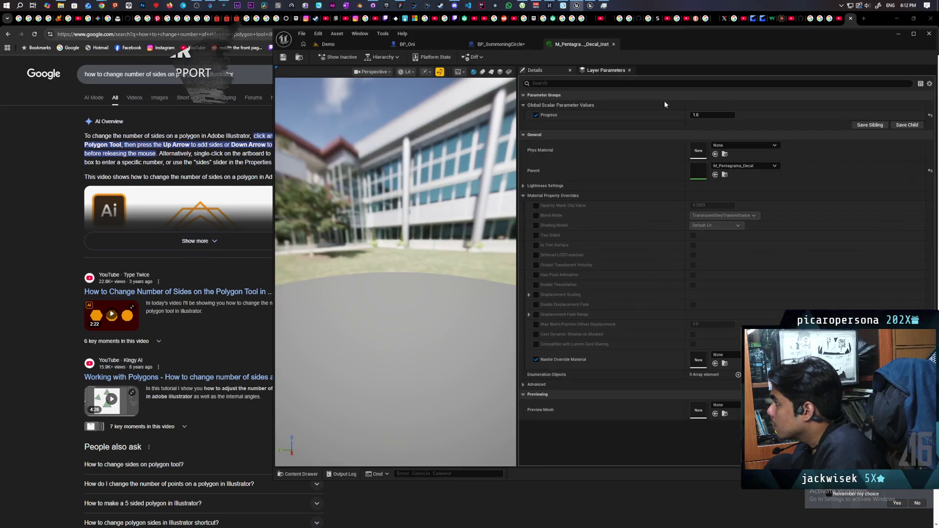
Set the instance's Progress parameter to 0.0, save it, and go back to BP_SummoningCircle
left_click(718, 115)
type("0")
key("Return")
key("ctrl+s")
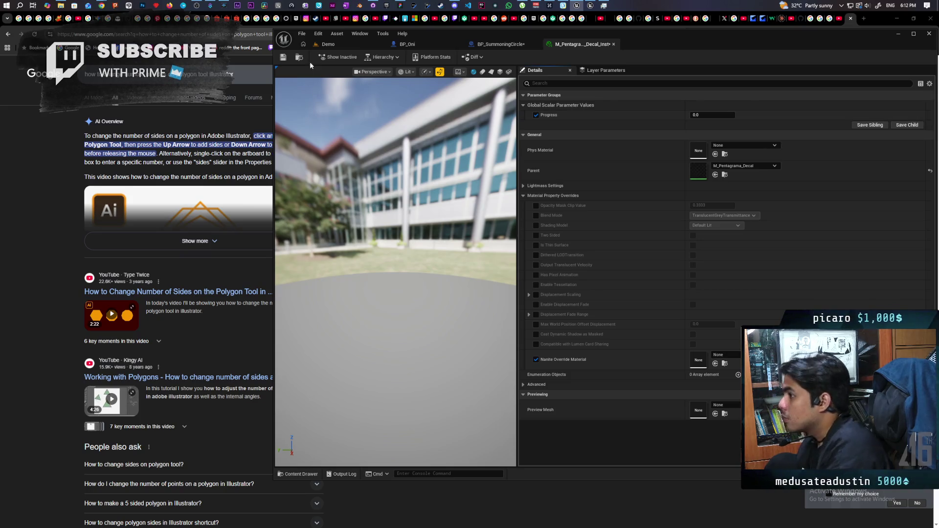
left_click(348, 44)
left_click(469, 45)
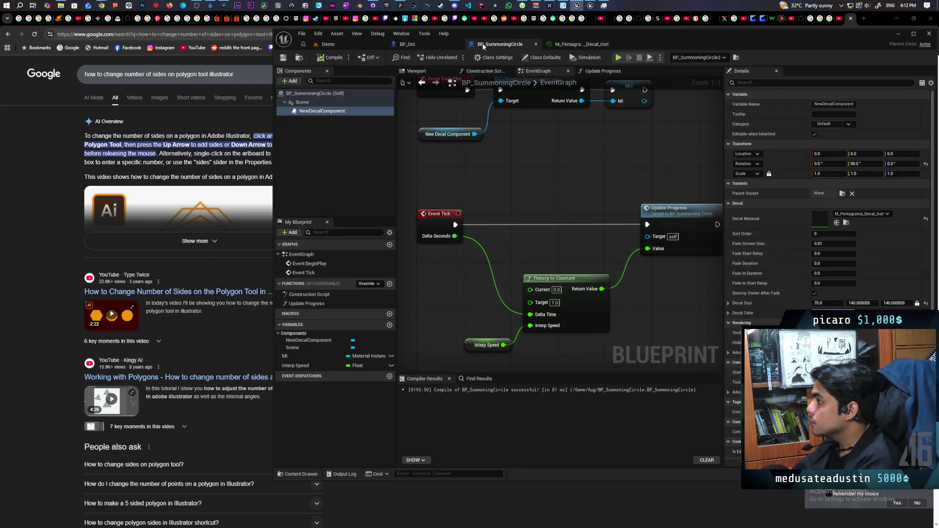
Promote the interpolated value to a Progress variable set before Update Progress, feed Progress into Current, and save
scroll(567, 191, "down", 2)
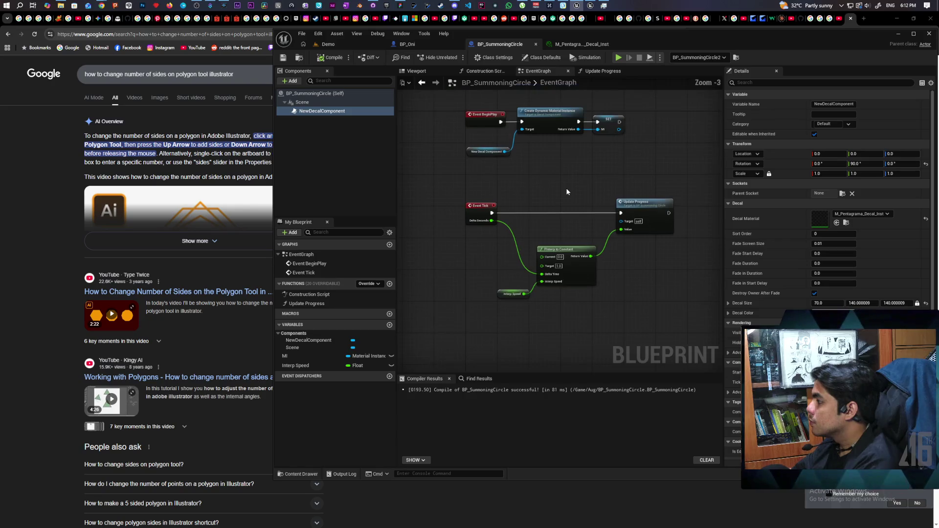
mouse_move(568, 192)
left_mouse_down()
mouse_move(523, 207)
mouse_move(541, 155)
left_mouse_up()
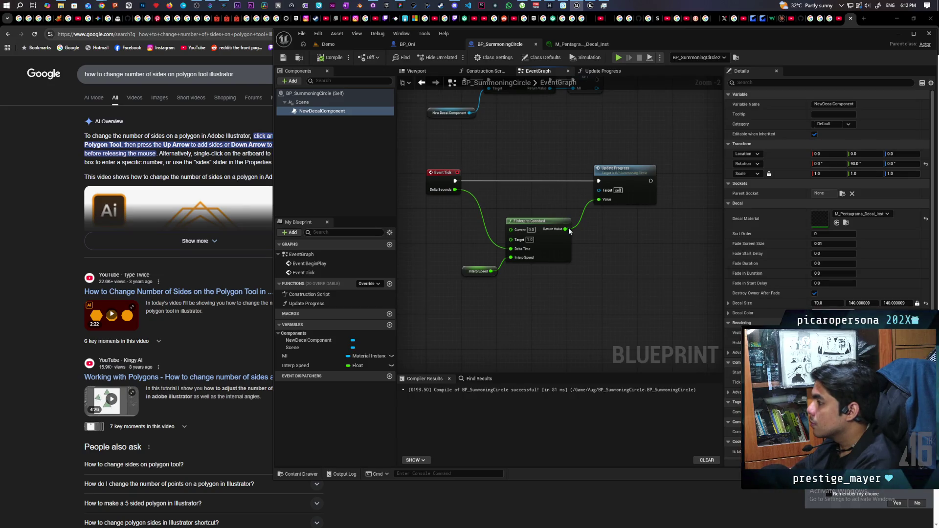
left_click_drag(566, 202, 567, 203)
left_click(590, 230)
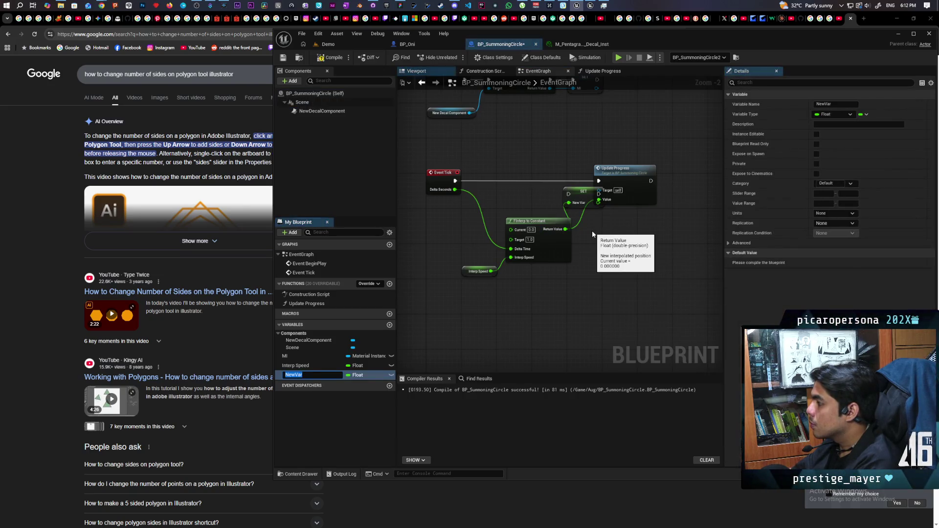
type("Progr")
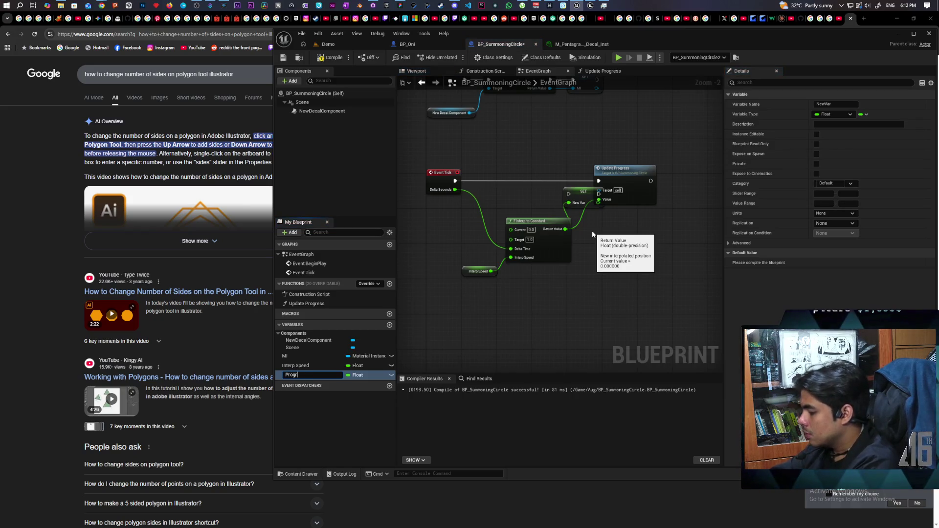
type("ess")
key("Return")
mouse_move(581, 194)
left_mouse_down()
mouse_move(542, 181)
mouse_move(599, 199)
left_mouse_up()
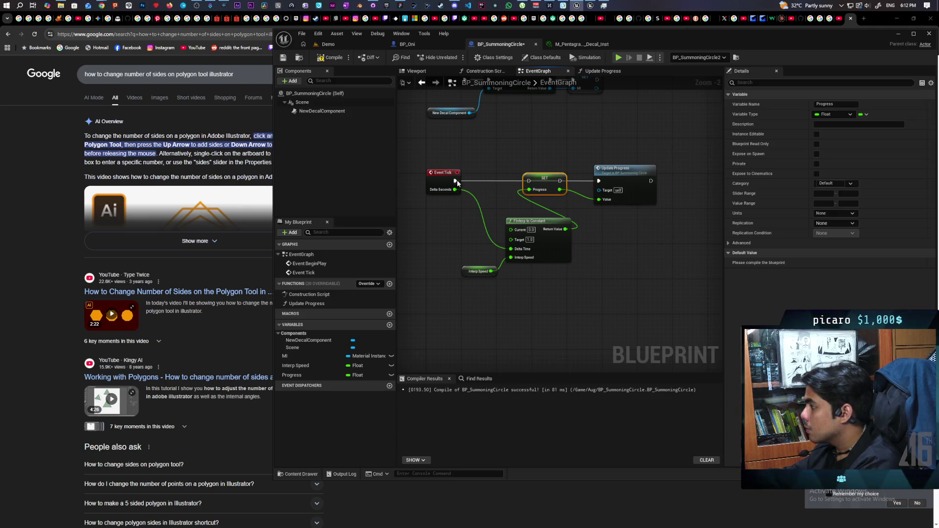
left_click_drag(560, 181, 599, 180)
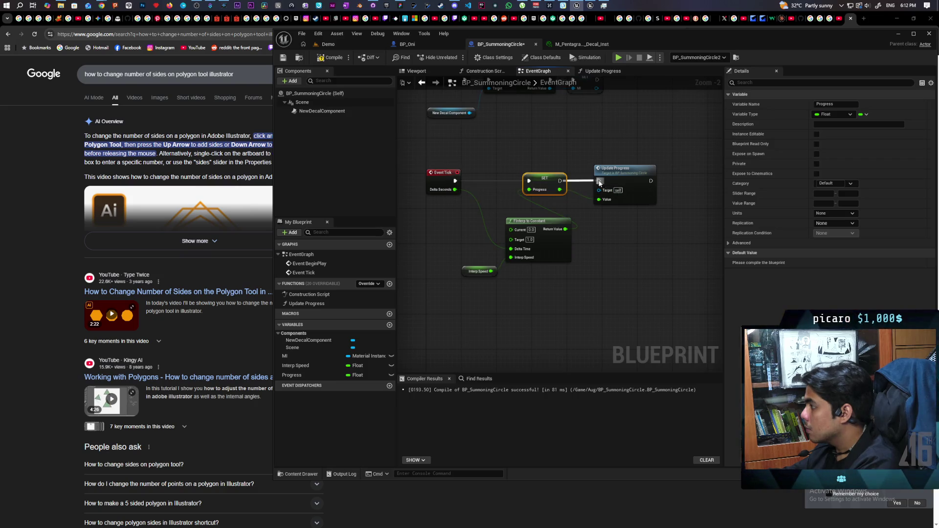
mouse_move(291, 375)
left_mouse_down()
mouse_move(521, 247)
mouse_move(511, 229)
left_mouse_up()
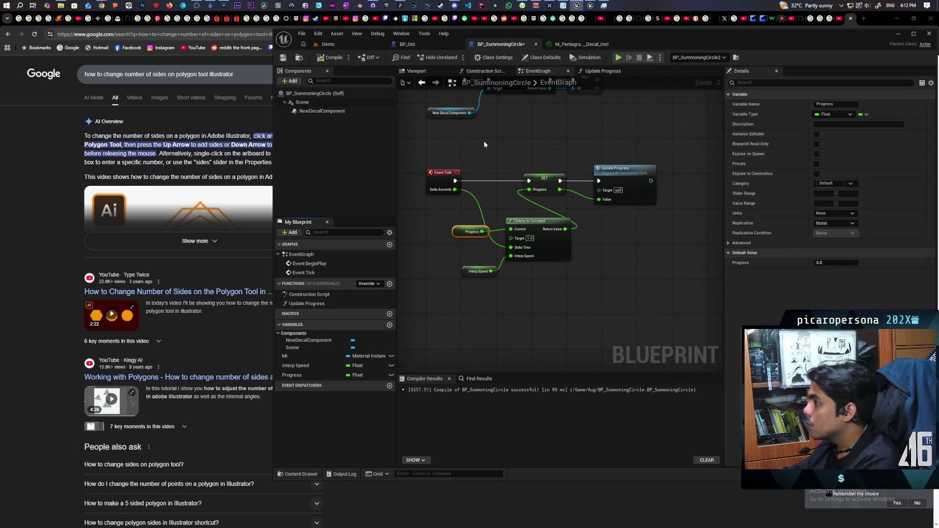
key("ctrl+s")
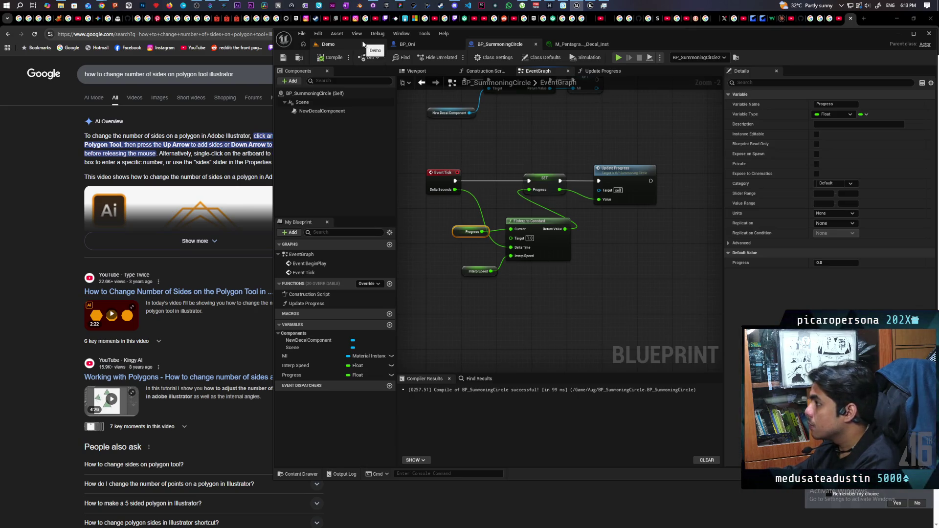
left_click(447, 45)
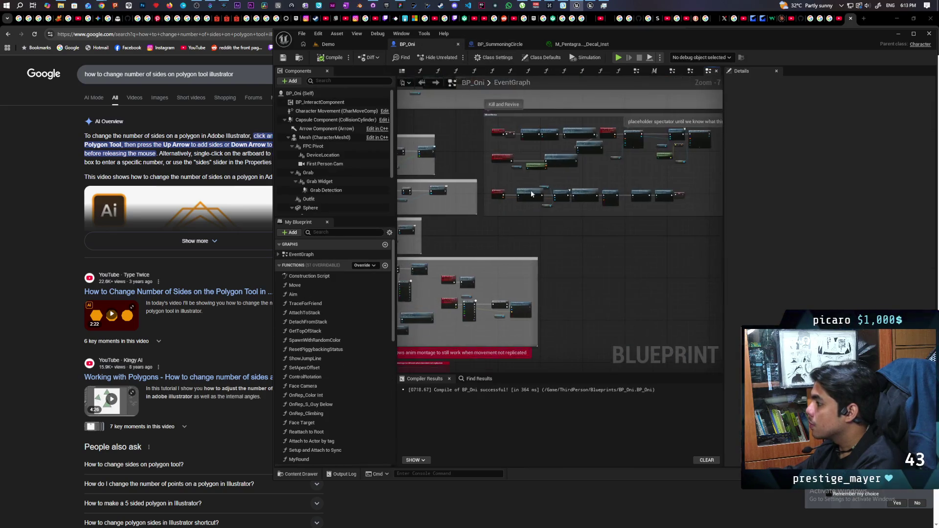
In BP_Oni, wire the Resummon event's execution into MC Set Collision
scroll(472, 217, "up", 3)
mouse_move(472, 216)
left_mouse_down()
mouse_move(562, 216)
mouse_move(518, 217)
left_mouse_up()
scroll(517, 220, "down", 3)
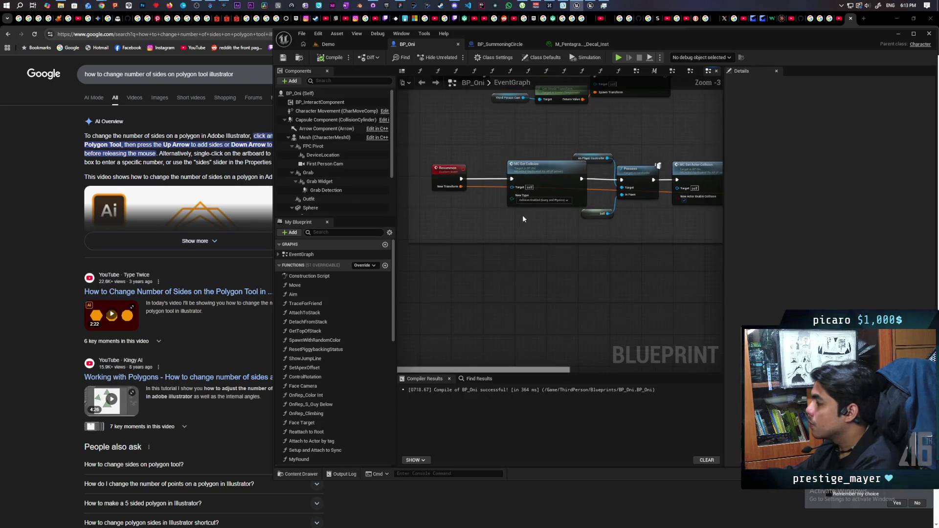
scroll(414, 235, "down", 2)
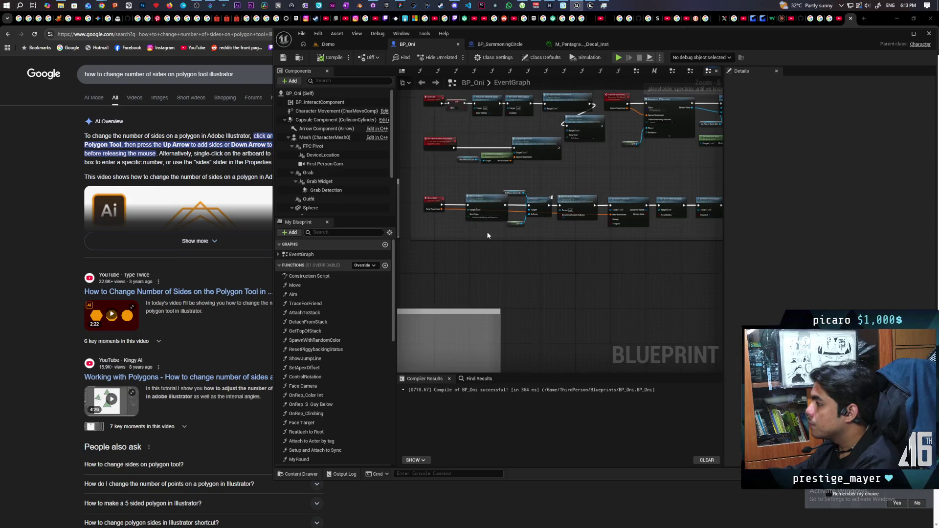
scroll(487, 235, "up", 1)
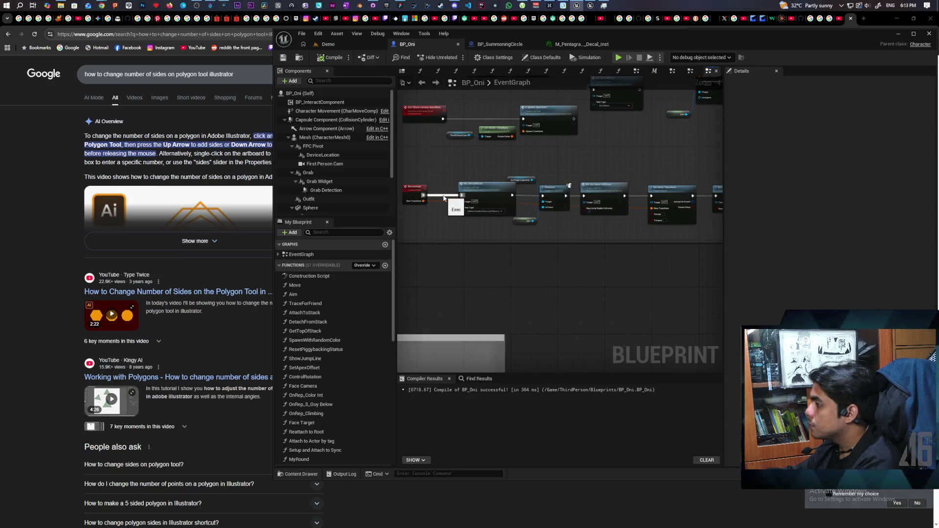
mouse_move(444, 197)
left_mouse_down()
mouse_move(462, 196)
mouse_move(502, 220)
left_mouse_up()
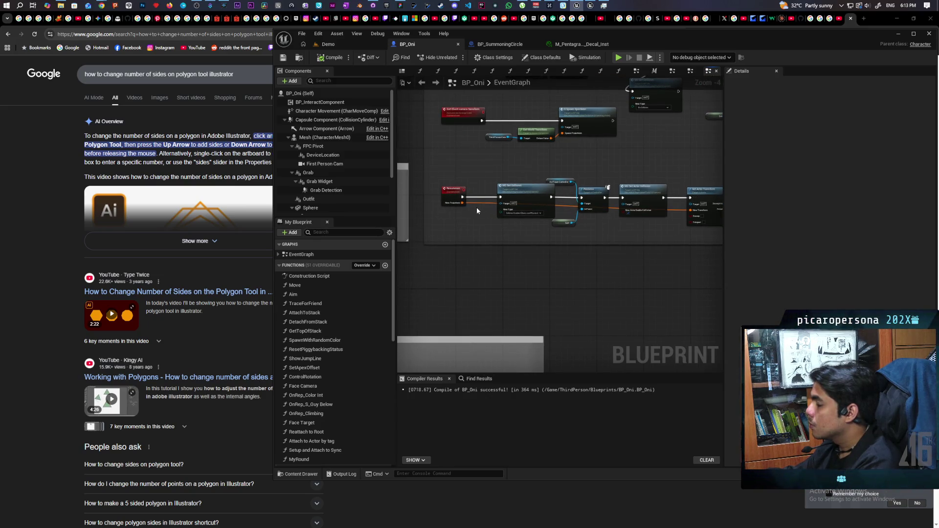
Add a reroute point on Resummon's New Transform wire and nudge it into place
scroll(478, 211, "up", 2)
mouse_move(533, 245)
left_mouse_down()
mouse_move(412, 245)
mouse_move(543, 240)
left_mouse_up()
double_click(494, 212)
mouse_move(491, 204)
left_mouse_down()
mouse_move(503, 207)
mouse_move(494, 252)
left_mouse_up()
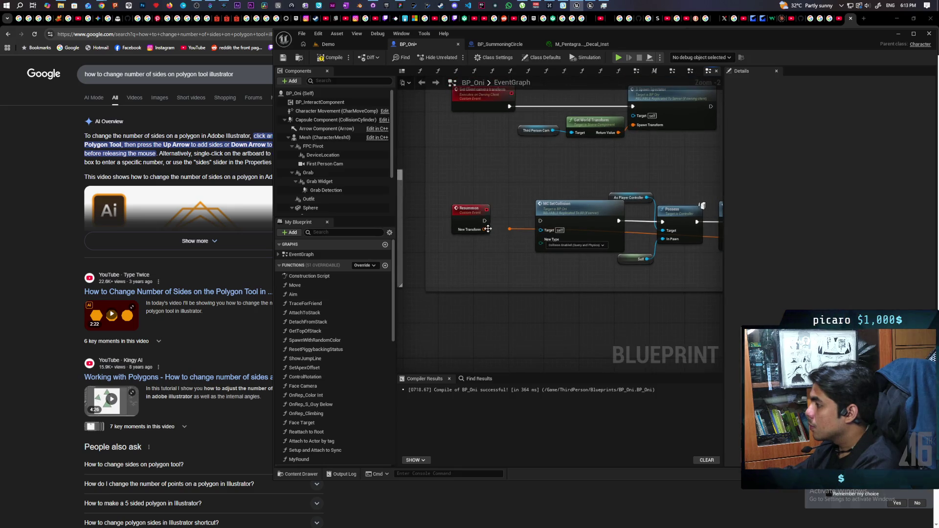
left_click_drag(500, 271, 481, 202)
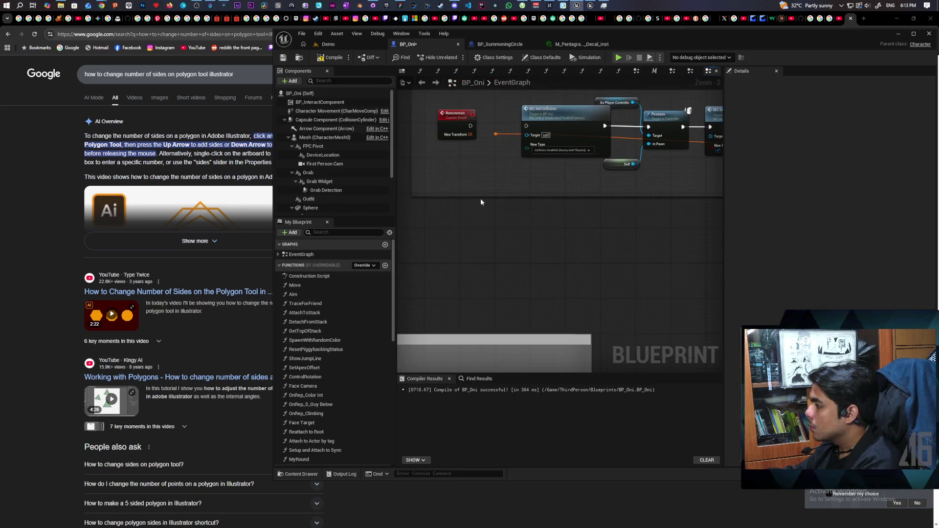
Add a SpawnActor node after Resummon, using New Transform as its Spawn Transform
left_click_drag(450, 121, 446, 244)
right_click(500, 242)
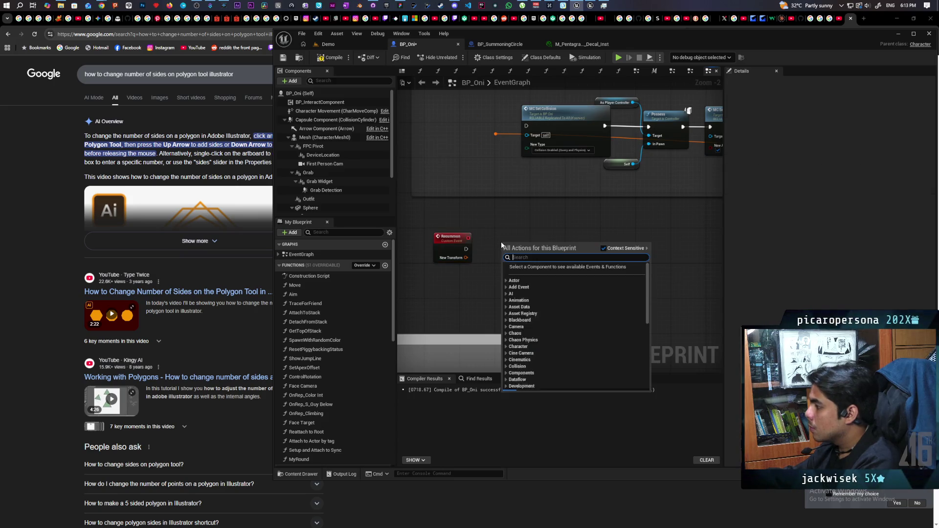
type("create")
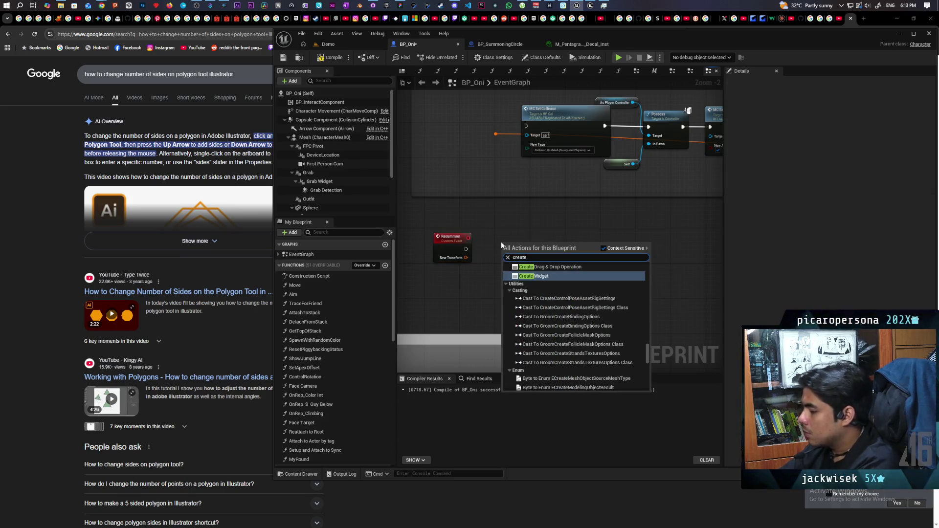
key("ctrl+a")
type("spawn actor")
key("Return")
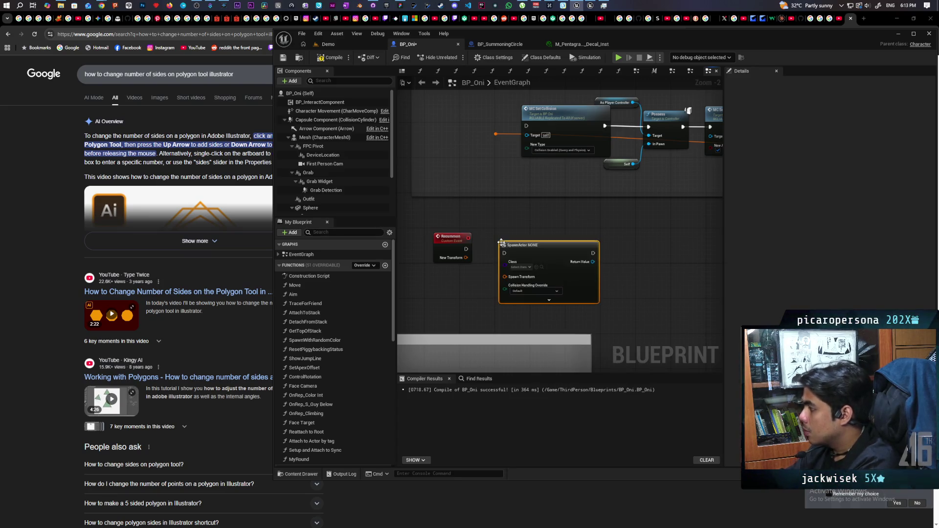
left_click_drag(500, 241, 505, 228)
left_click_drag(466, 258, 498, 262)
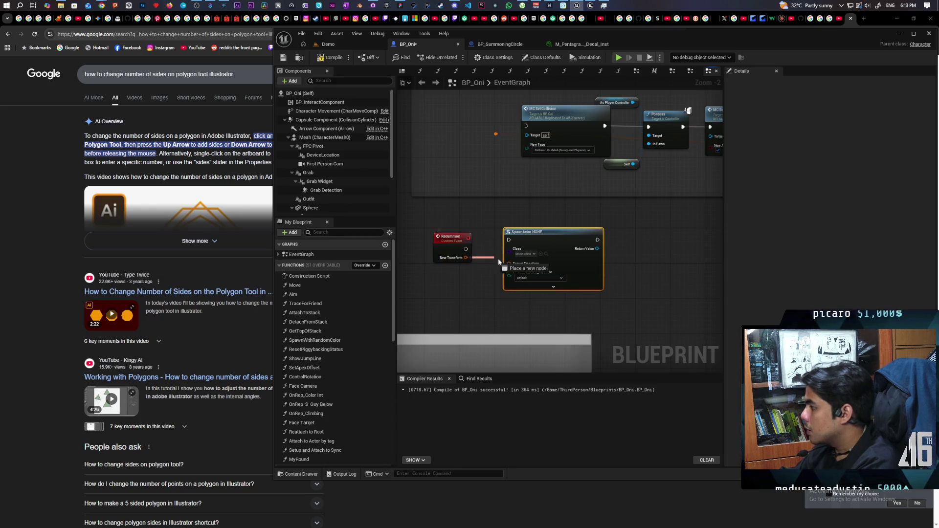
Make SpawnActor spawn BP_SummoningCircle, then save and compile BP_Oni
mouse_move(639, 273)
left_mouse_down()
mouse_move(447, 321)
mouse_move(593, 265)
mouse_move(616, 233)
left_mouse_up()
scroll(451, 240, "up", 1)
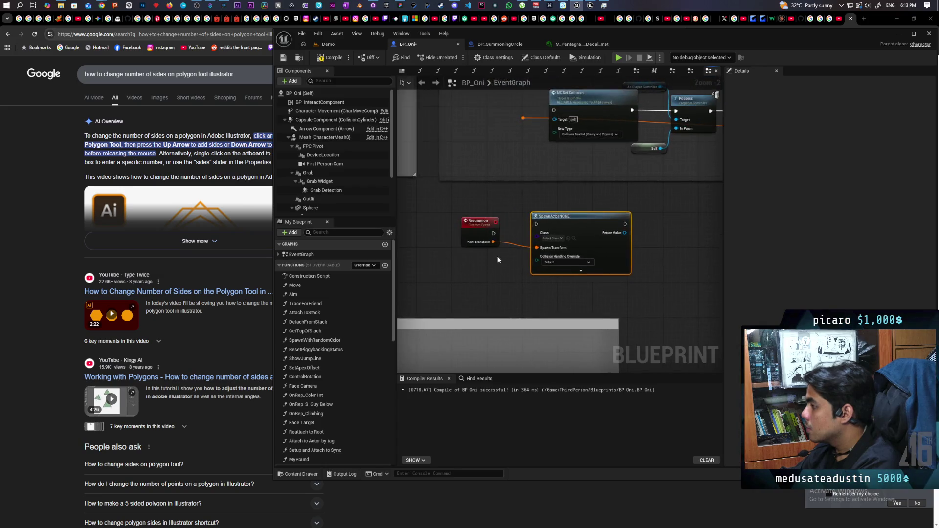
left_click(473, 222)
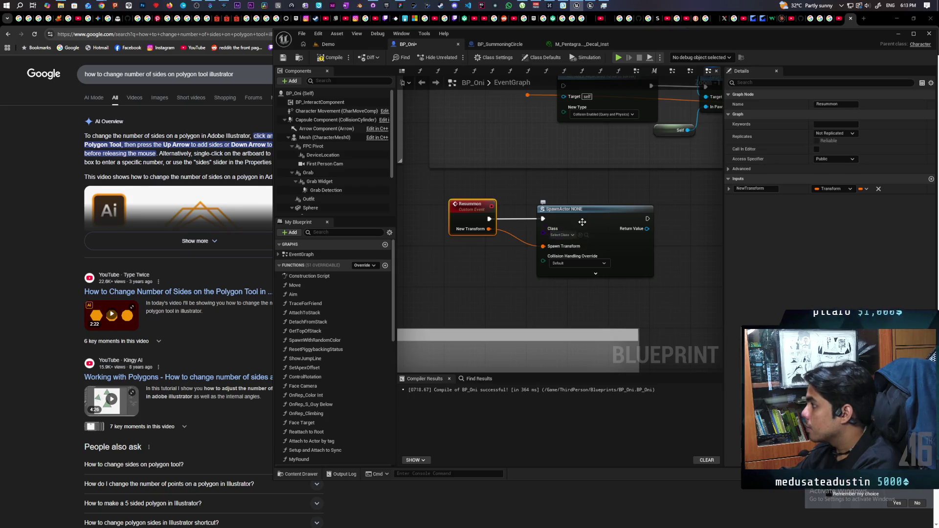
left_click(472, 45)
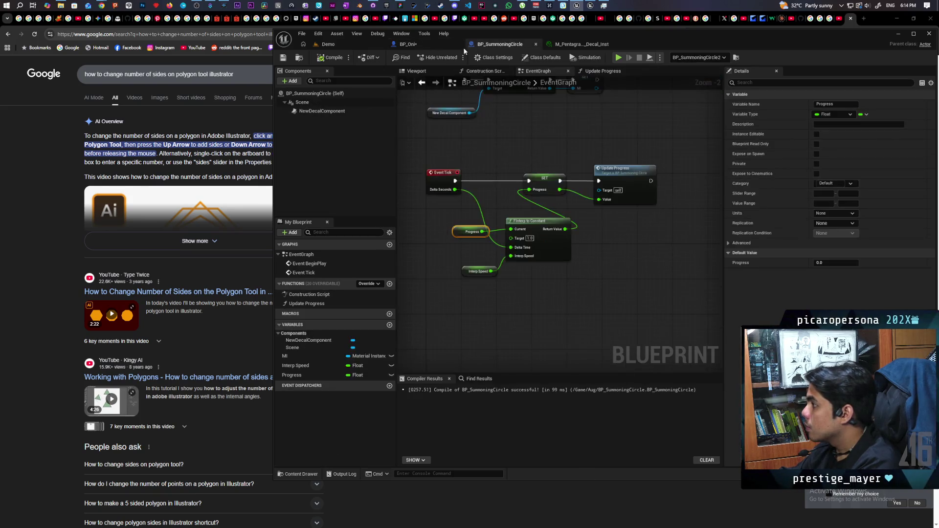
left_click(298, 58)
left_click(408, 44)
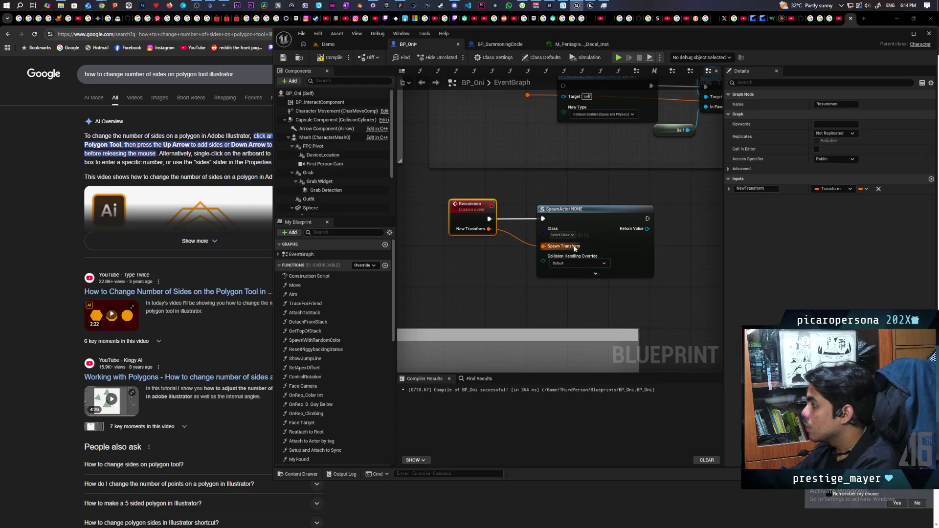
left_click(580, 236)
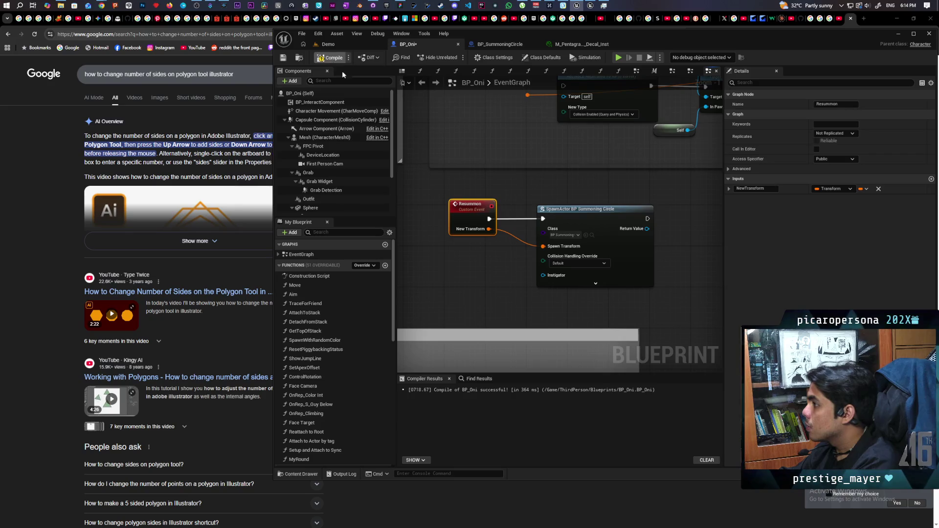
key("ctrl+s")
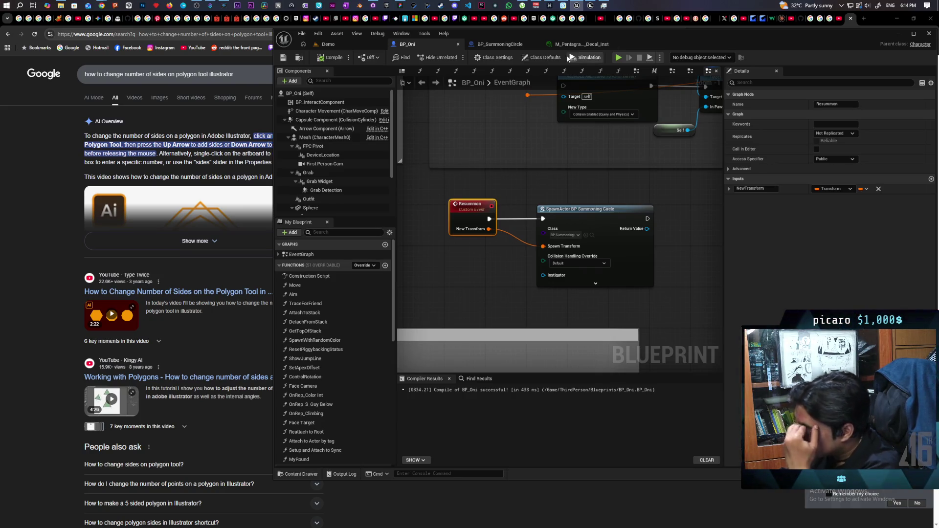
Review BP_SummoningCircle's Class Defaults, then return to the Demo level
left_click(505, 44)
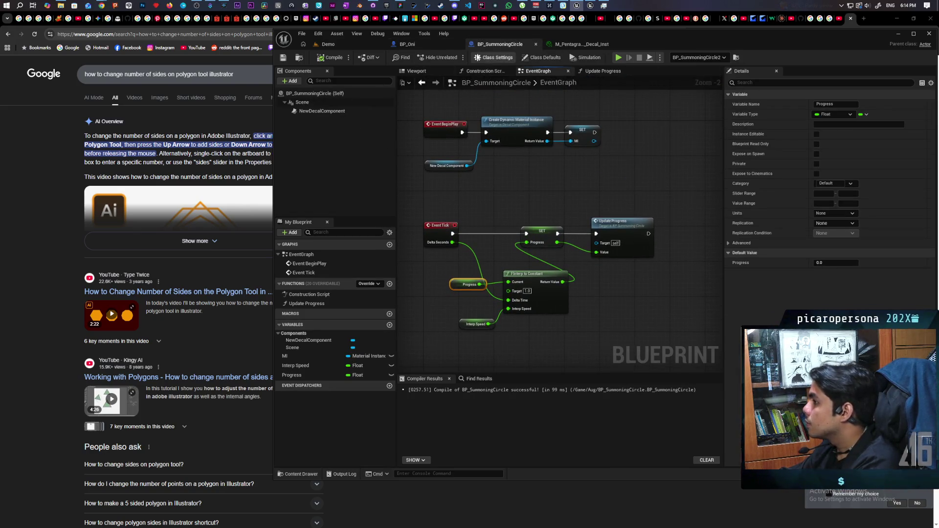
left_click(539, 57)
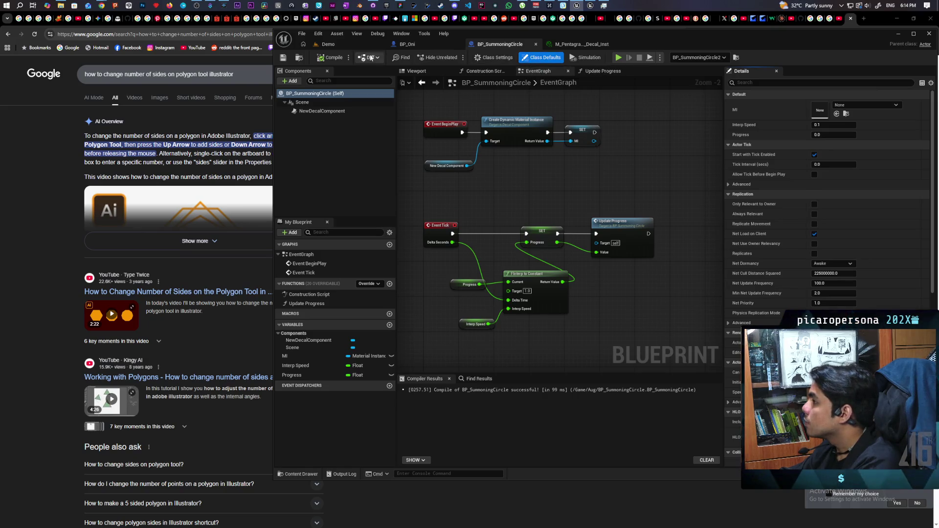
left_click(329, 45)
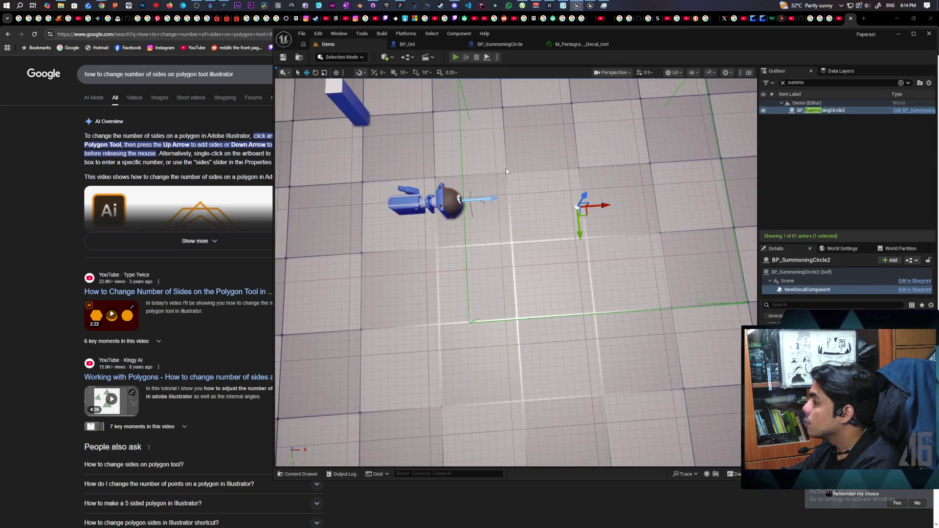
key("alt+p")
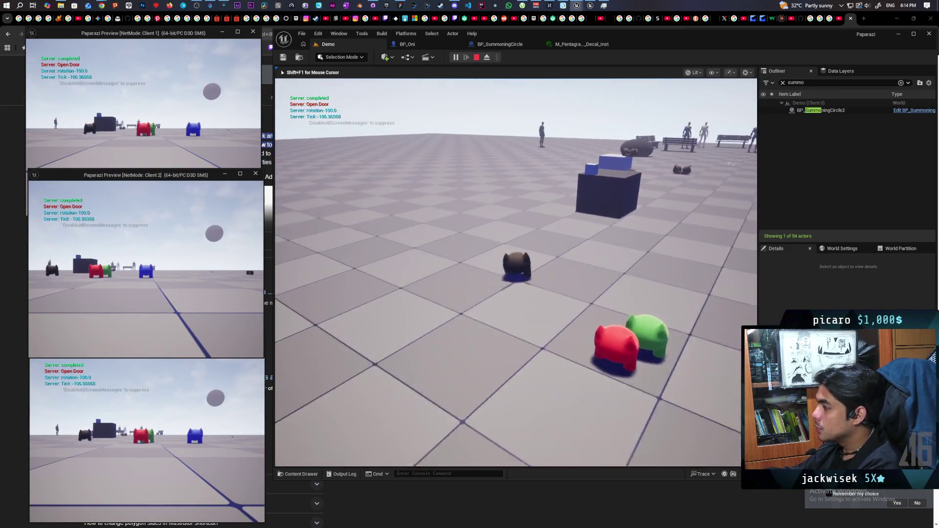
key("w")
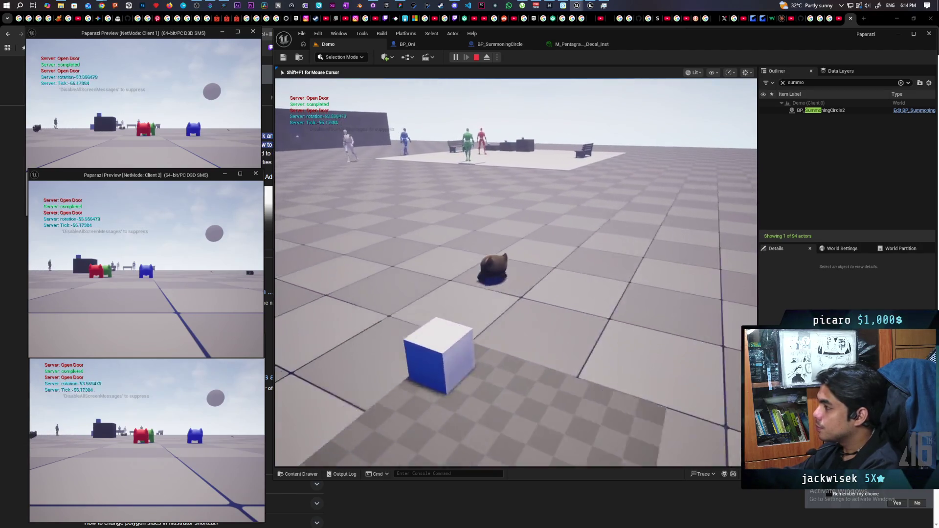
key("a")
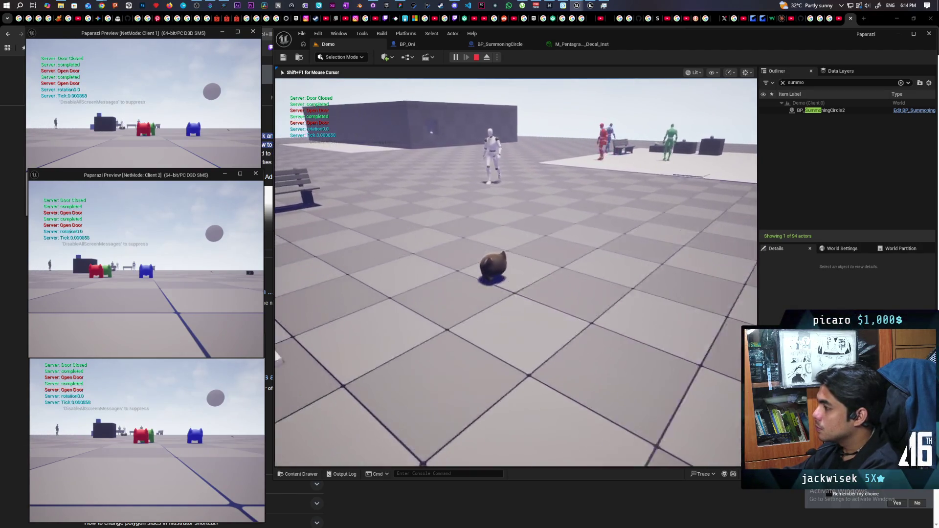
key("w")
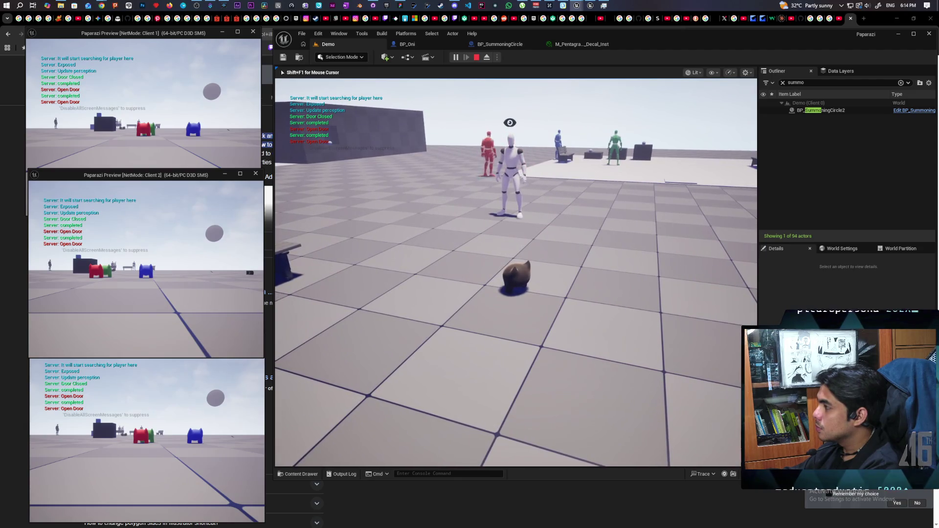
key("w")
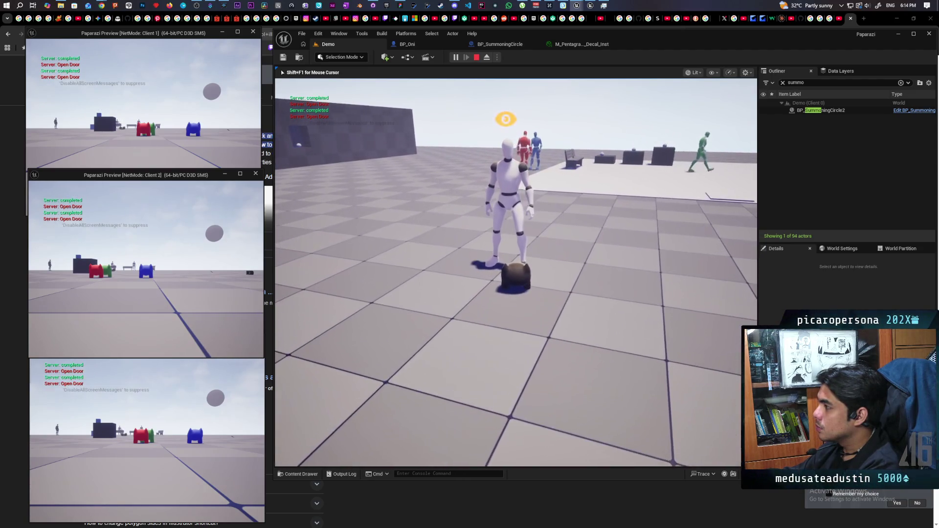
key("s")
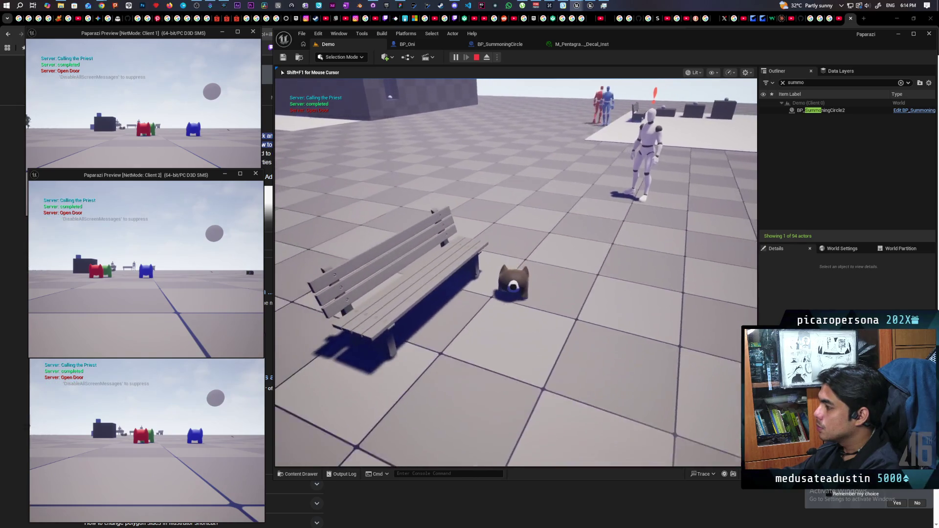
key("w")
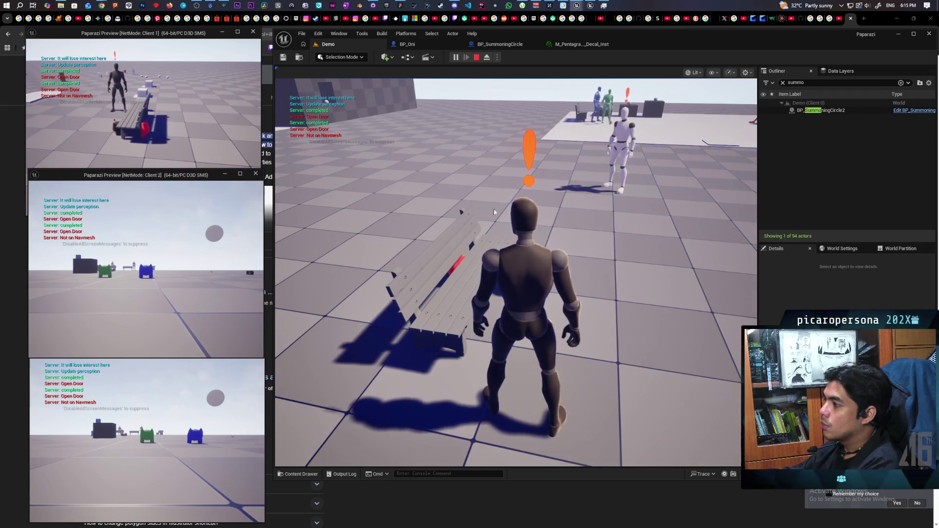
left_click(503, 296)
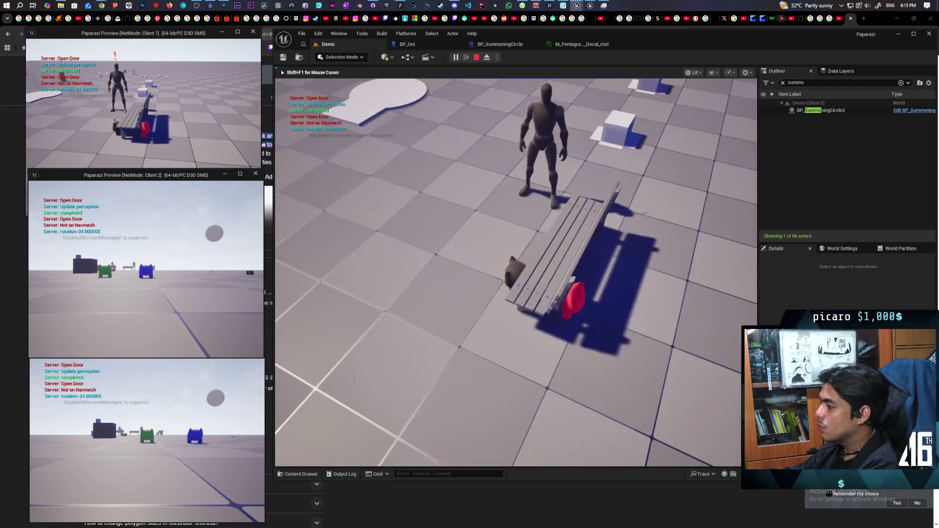
key("w")
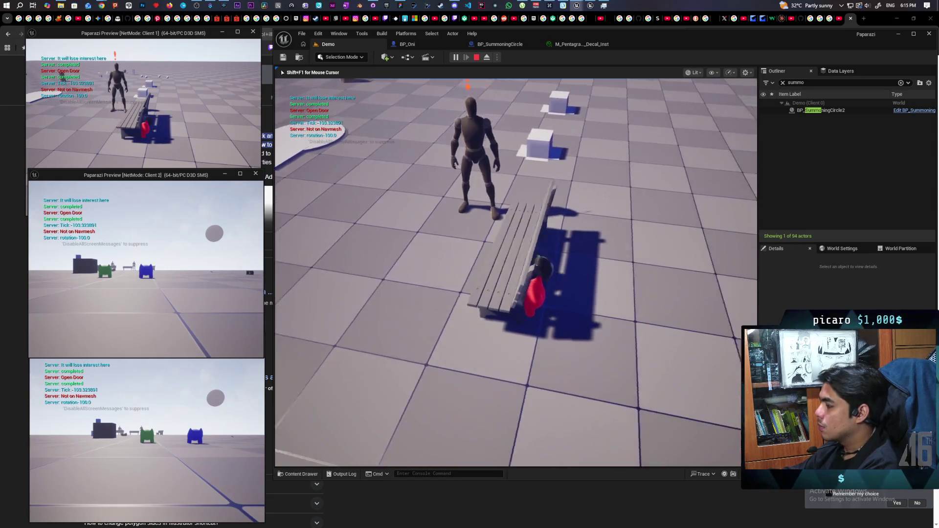
key("w")
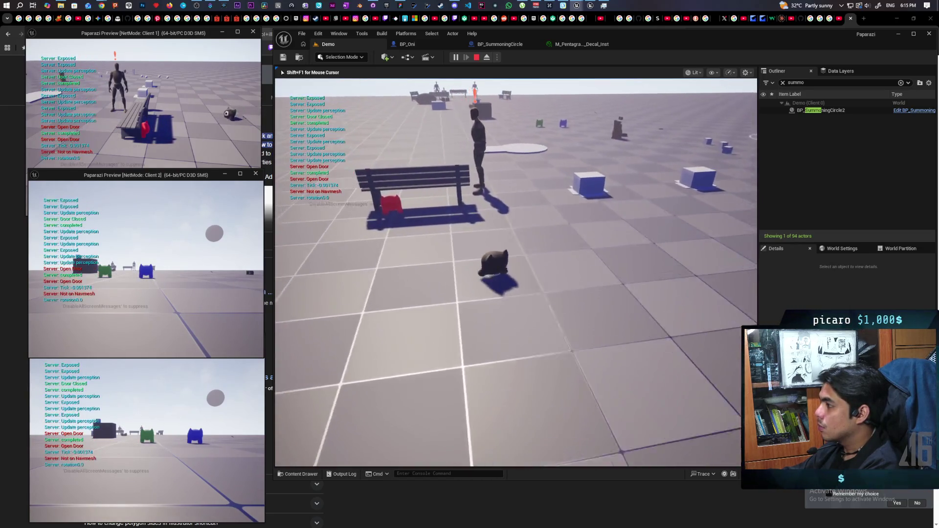
key("w")
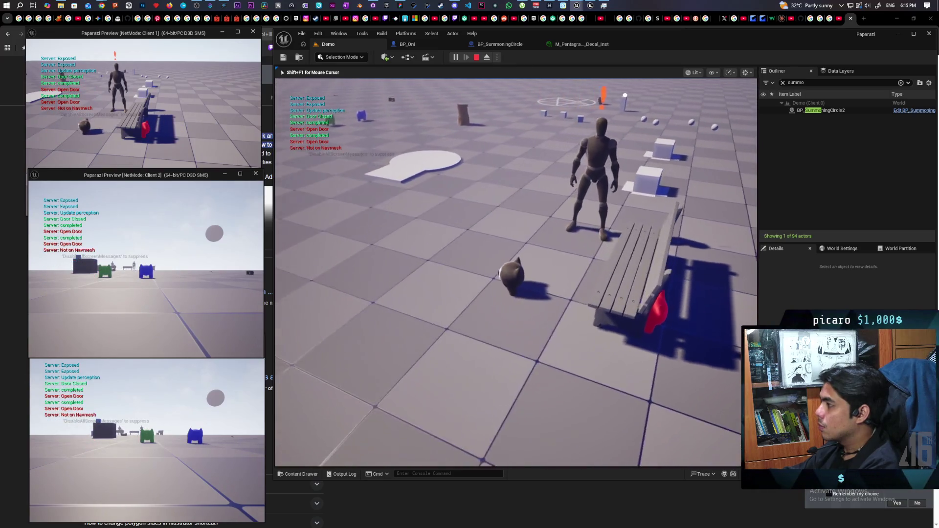
key("w")
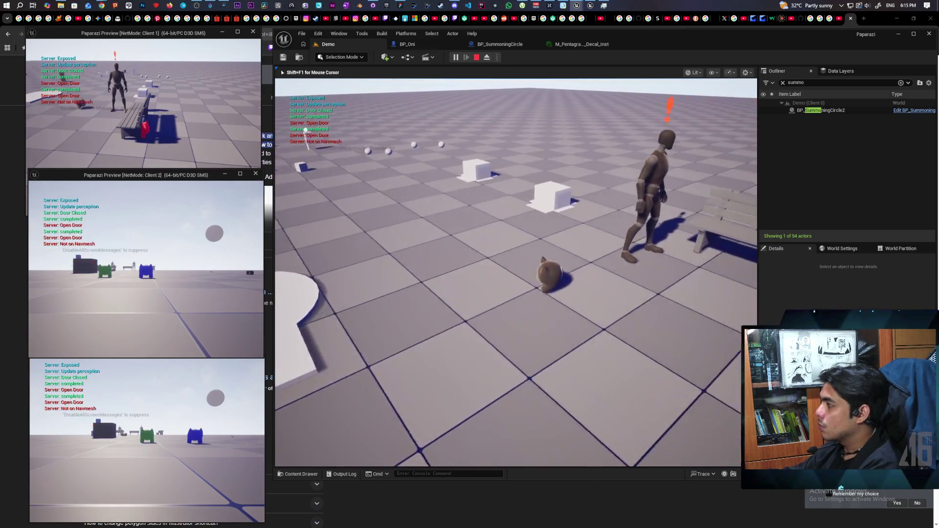
key("w")
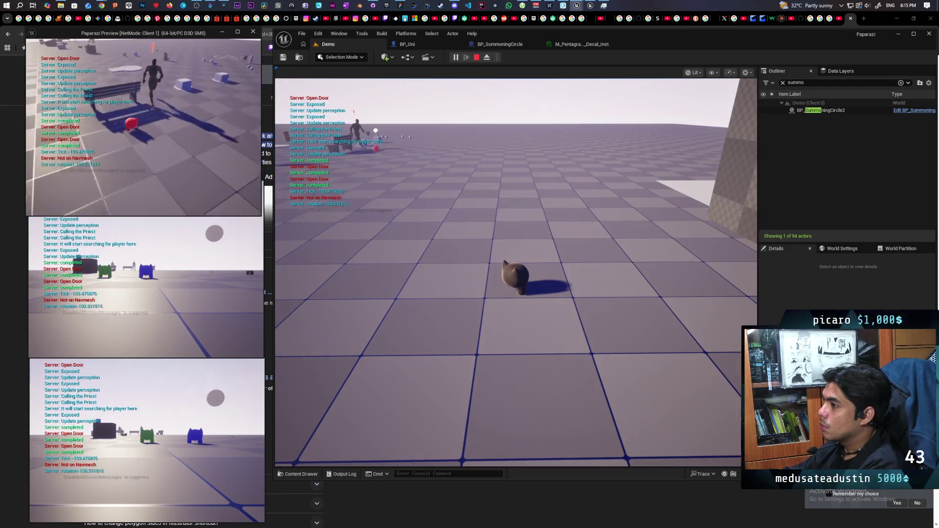
left_click(516, 272)
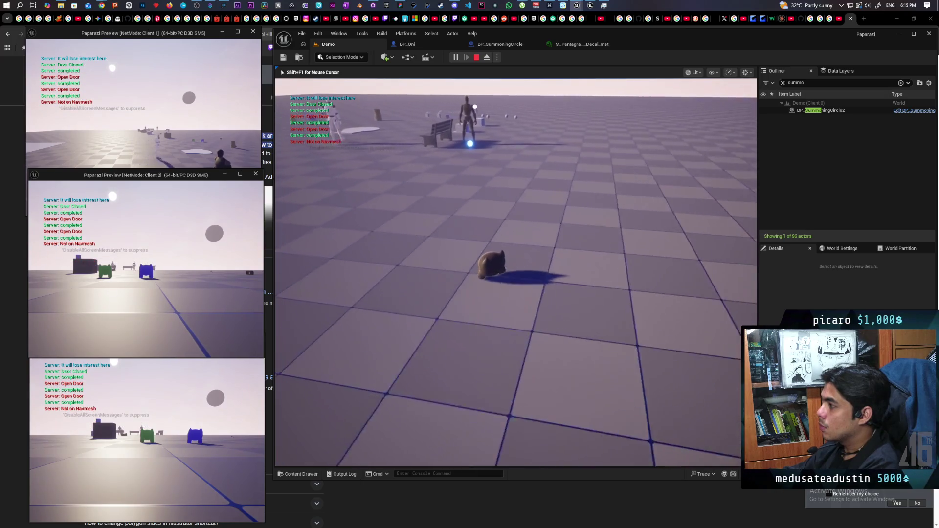
key("w")
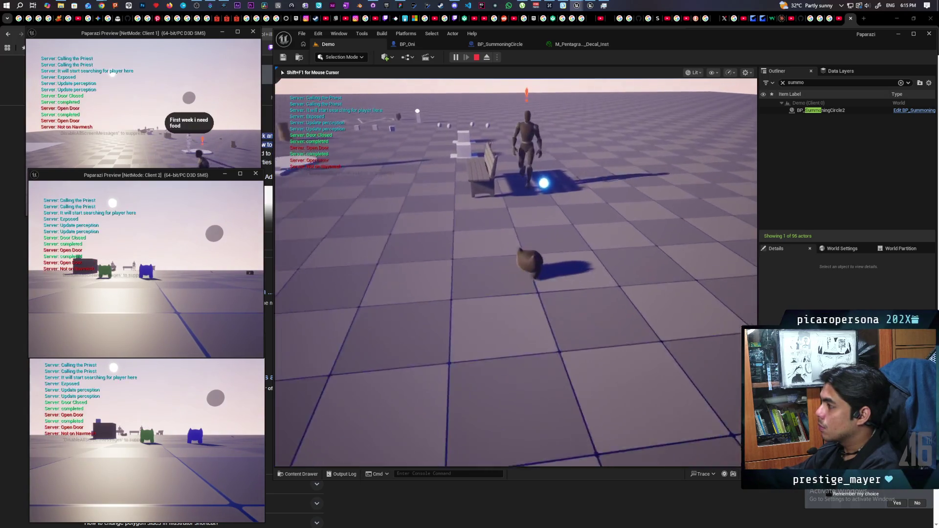
key("w")
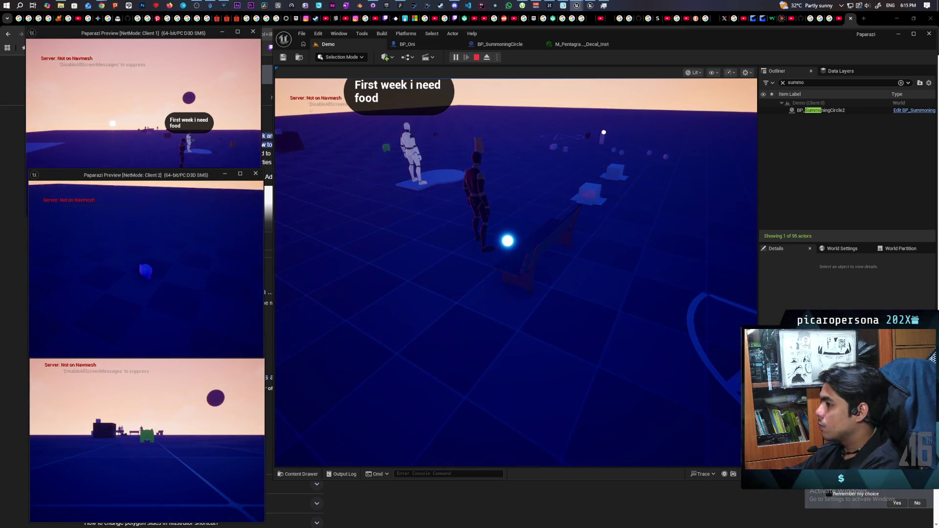
key("alt+Tab")
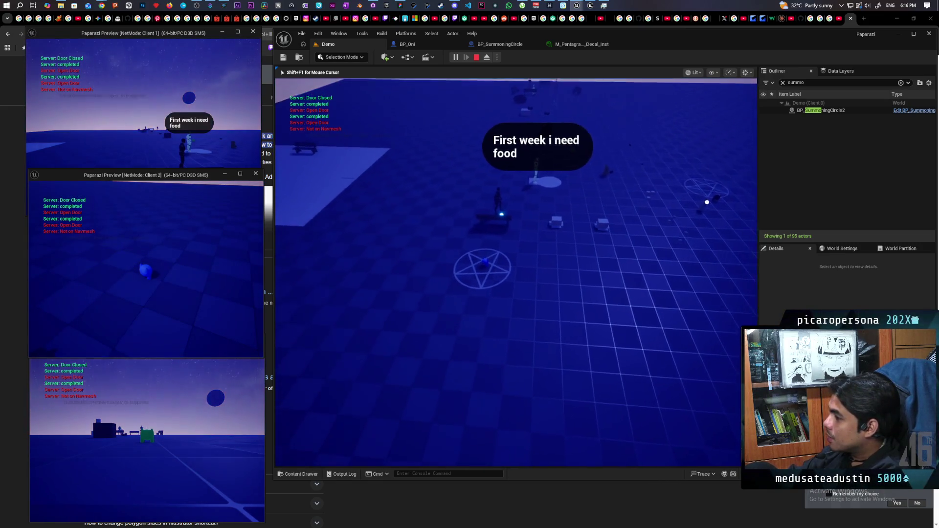
key("Escape")
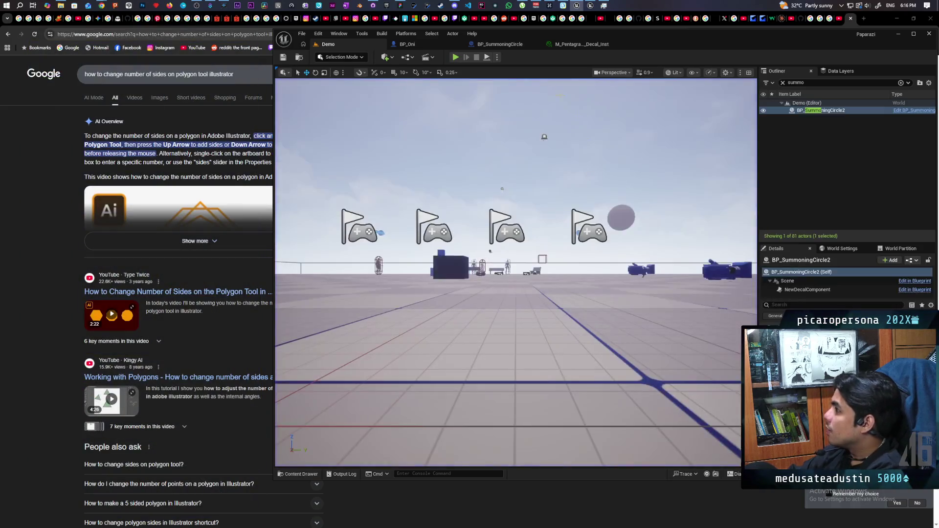
Change BP_SummoningCircle's Interp Speed default to 0.05, then start a new Demo playtest
left_click(504, 44)
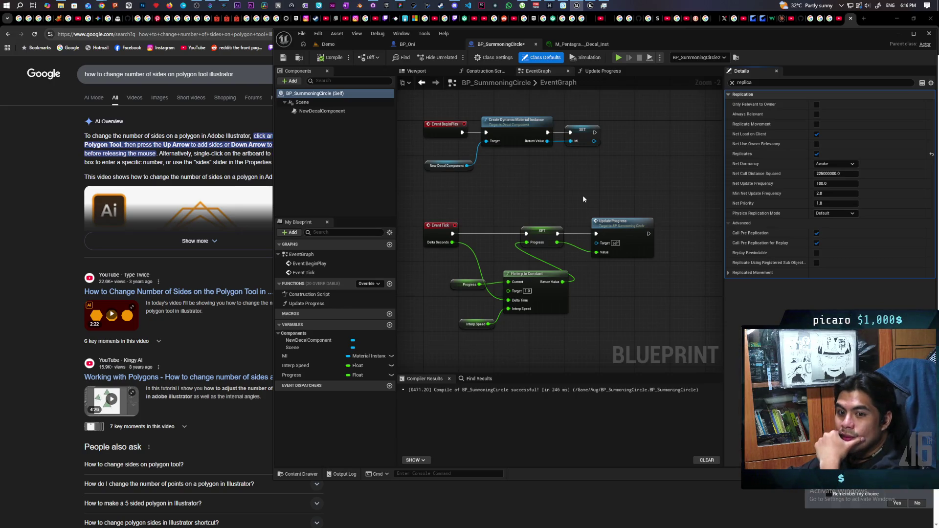
left_click_drag(582, 199, 571, 210)
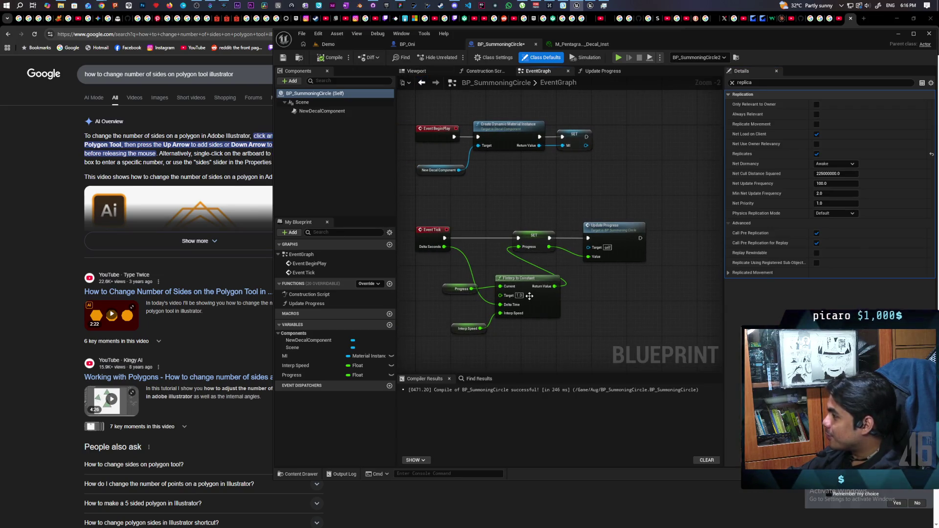
left_click(464, 329)
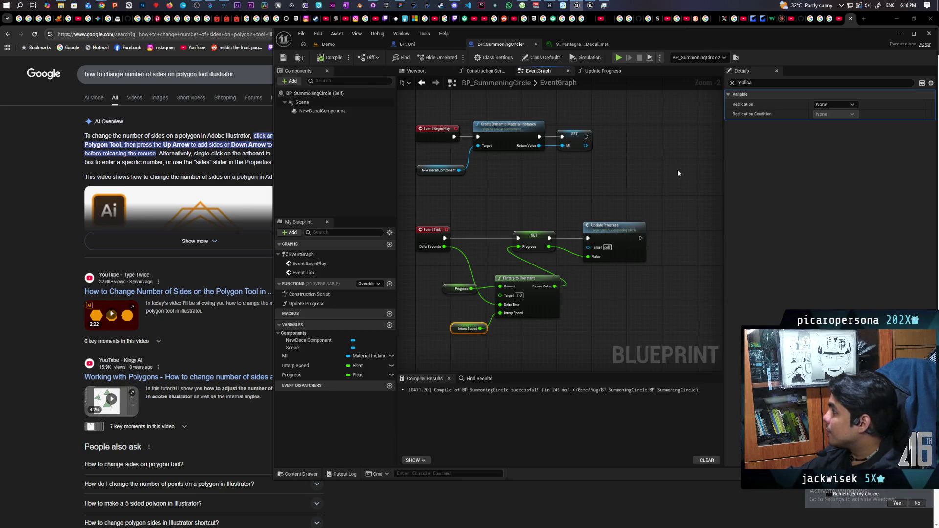
left_click(732, 83)
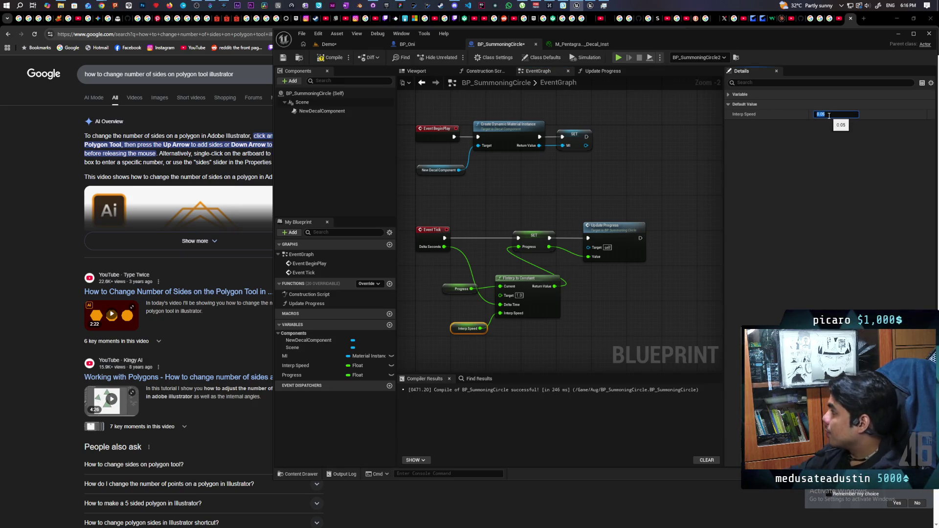
left_click(330, 44)
left_click(455, 58)
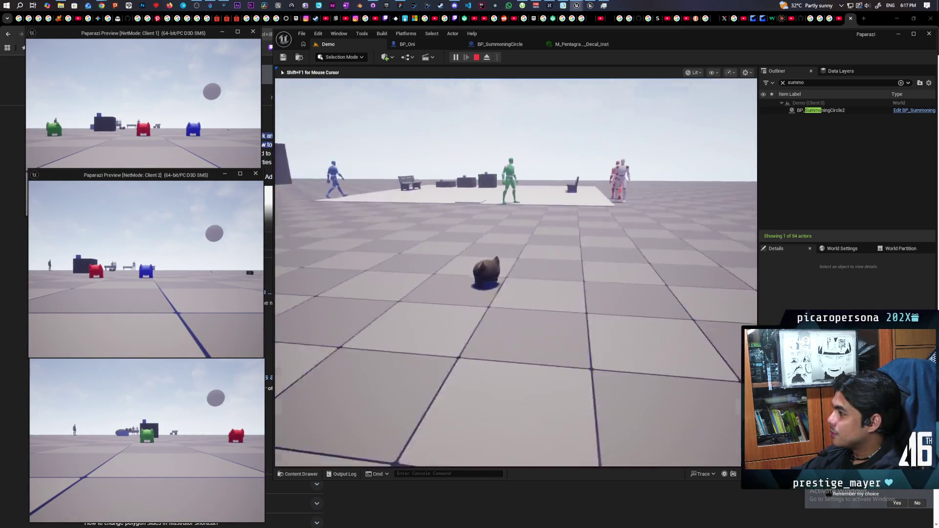
Move the Oni forward across the client windows until the pentagram circle fully draws, then stop playing
key("w")
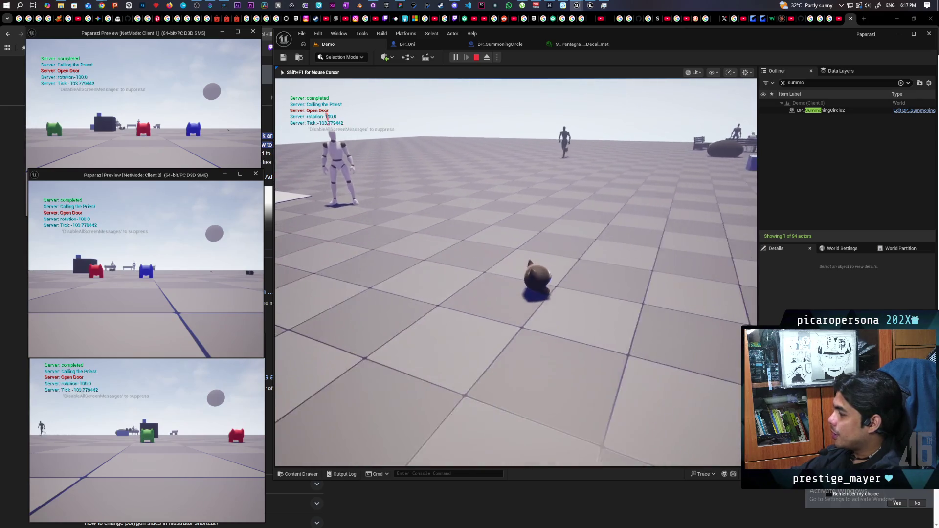
key("shift+F1")
left_click(172, 121)
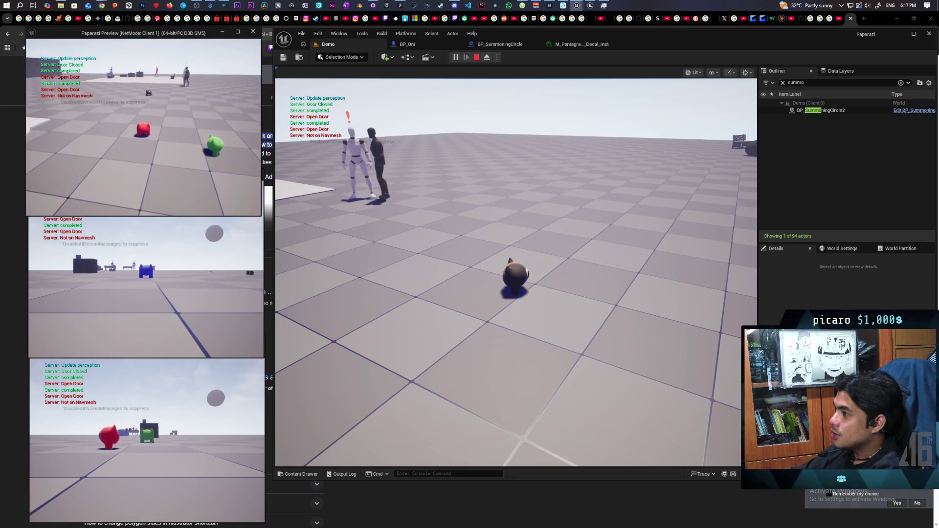
key("shift+F1")
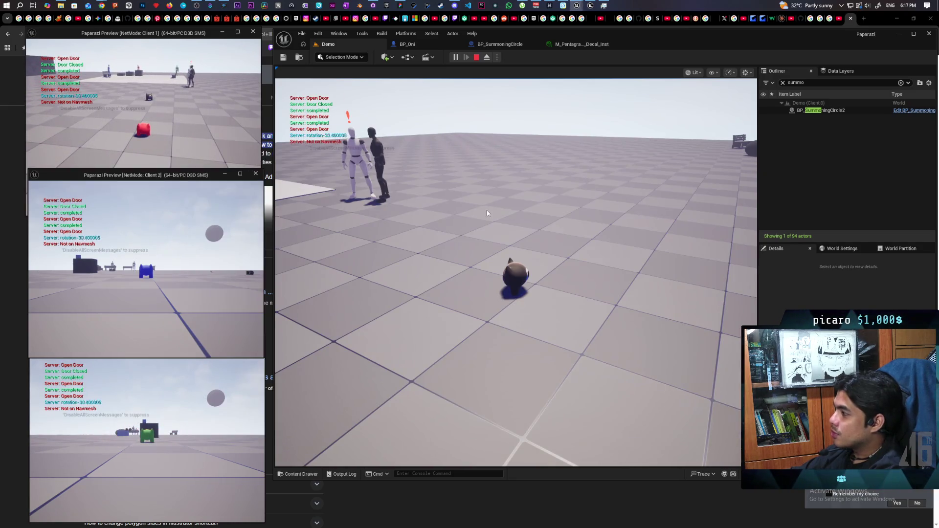
left_click(486, 209)
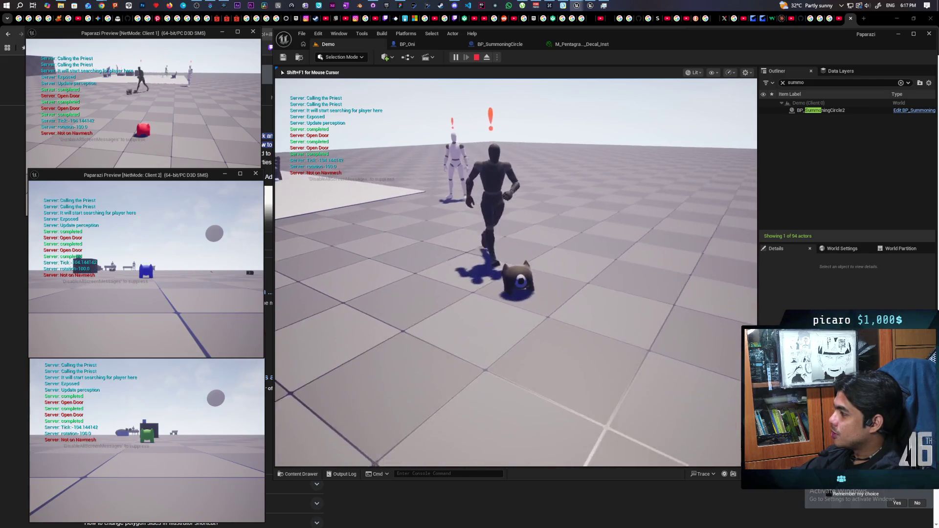
key("alt+Tab")
left_click(370, 184)
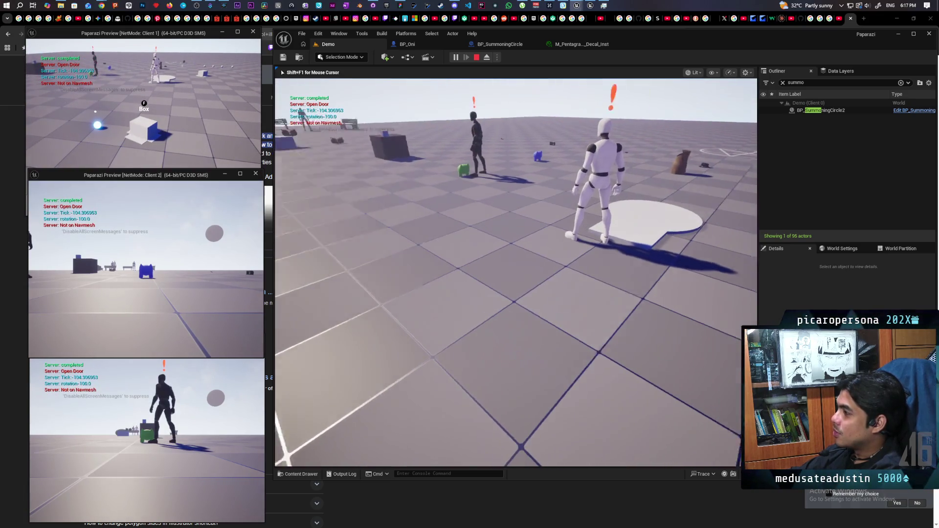
key("shift+F1")
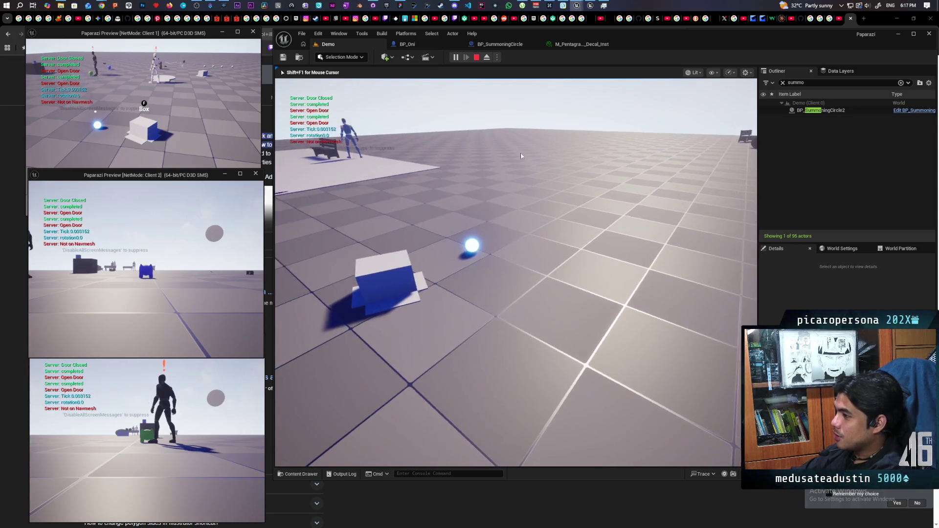
left_click(220, 78)
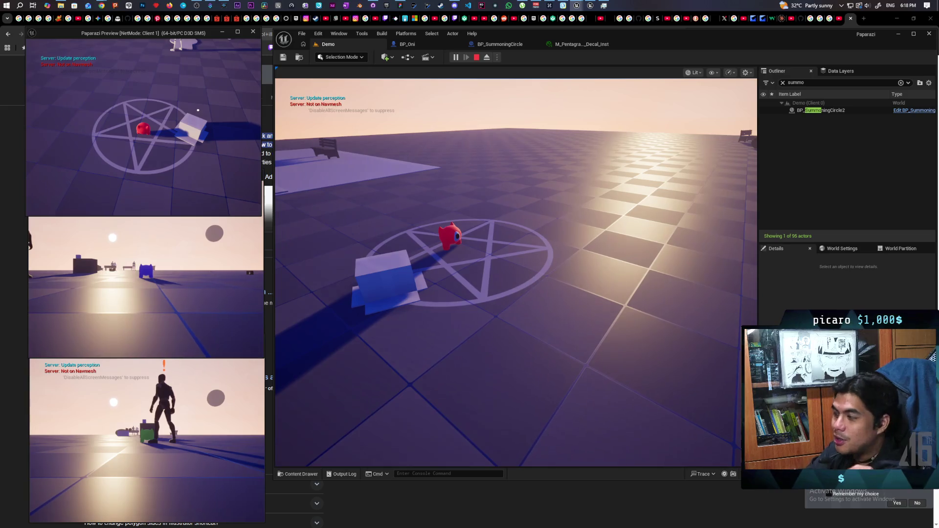
key("Escape")
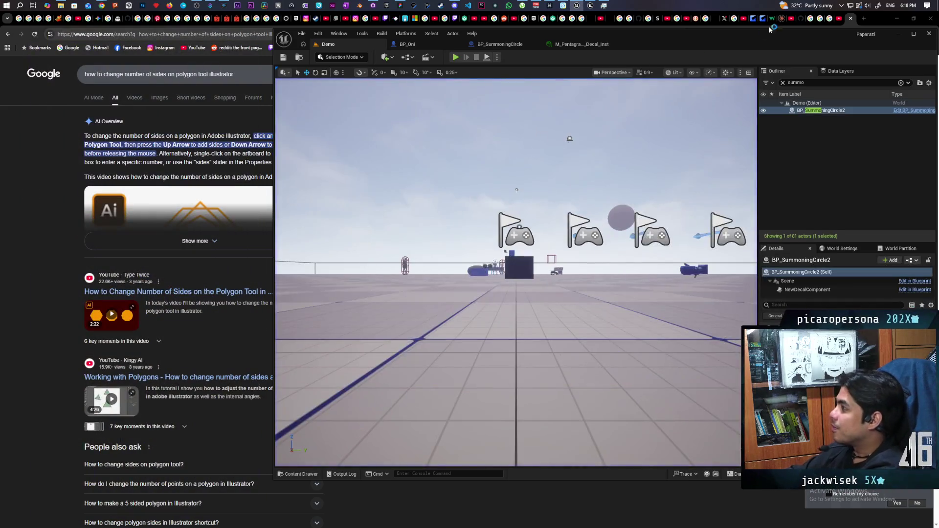
Compile BP_SummoningCircle, then start a new play session from the Demo level with Alt+P
left_click(589, 44)
left_click(496, 45)
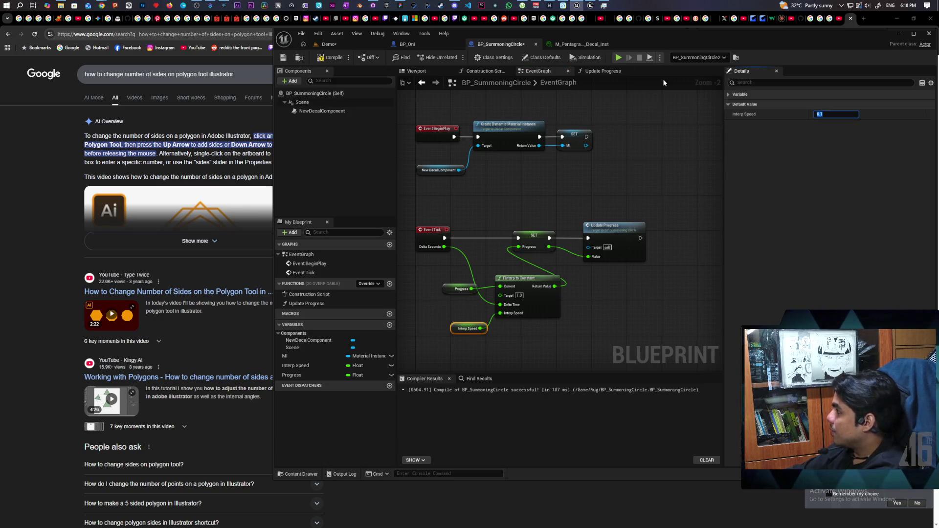
left_click(334, 57)
left_click(329, 44)
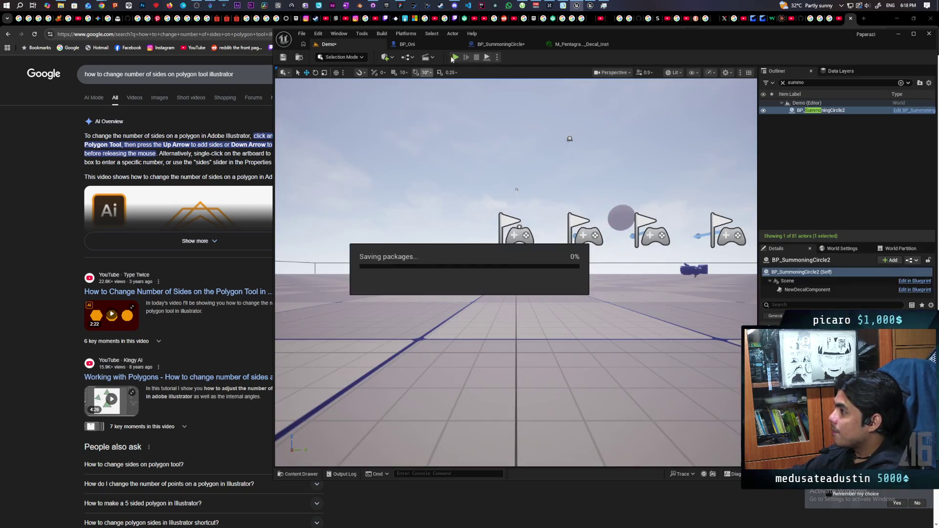
key("alt+p")
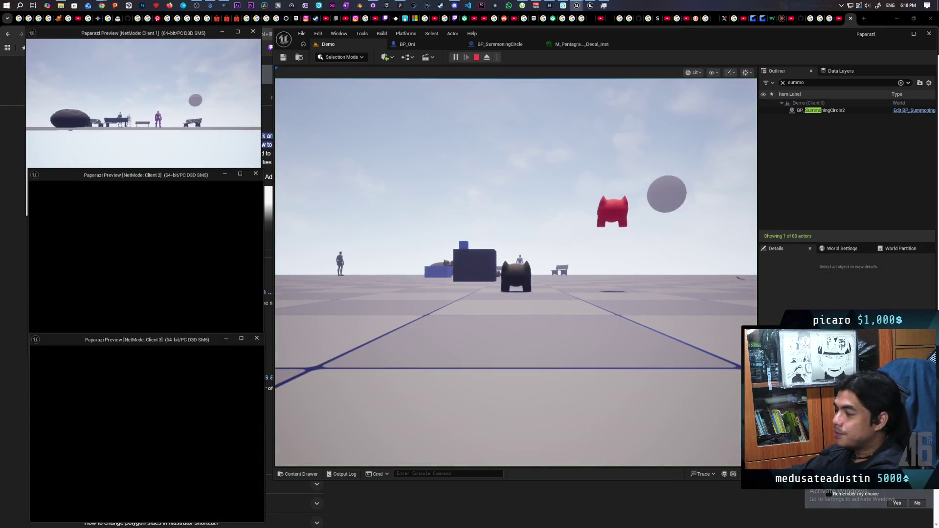
Walk the pawn toward the mannequin and back to watch the pentagram draw, then stop the session
left_click(541, 324)
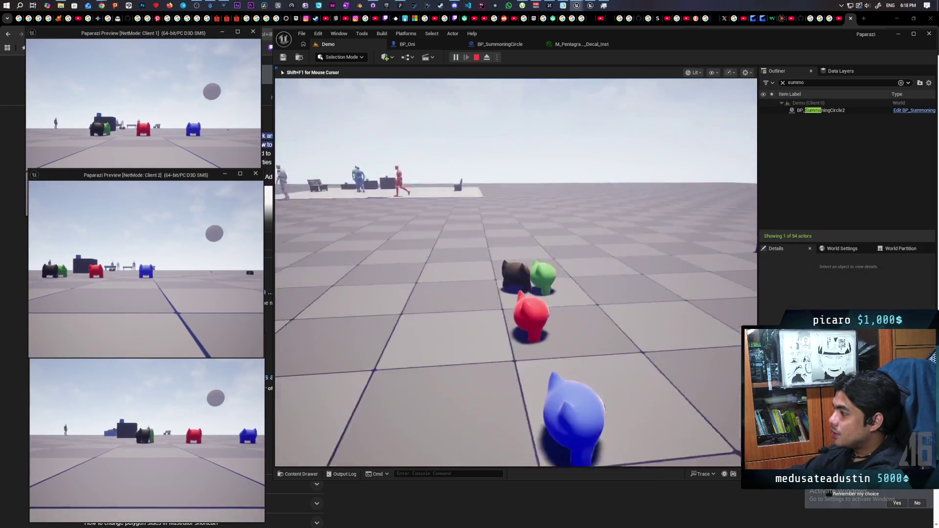
key("w")
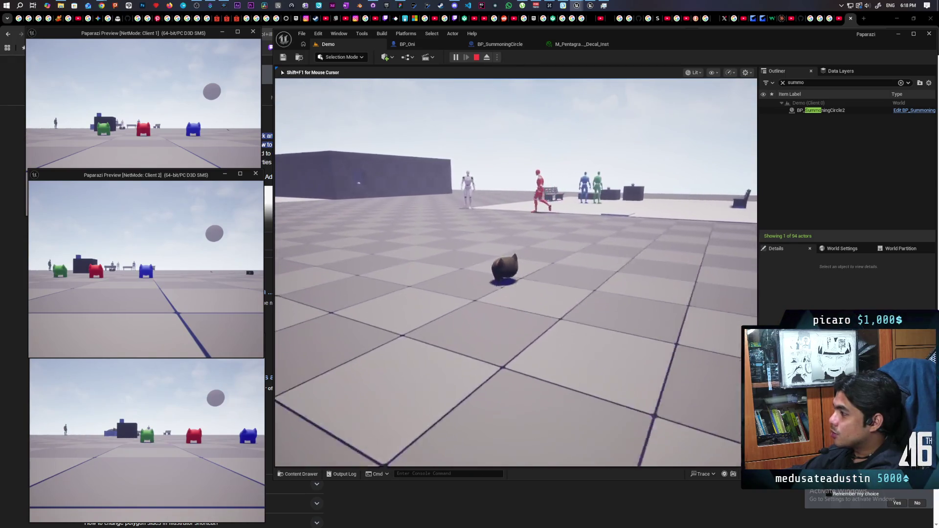
key("w")
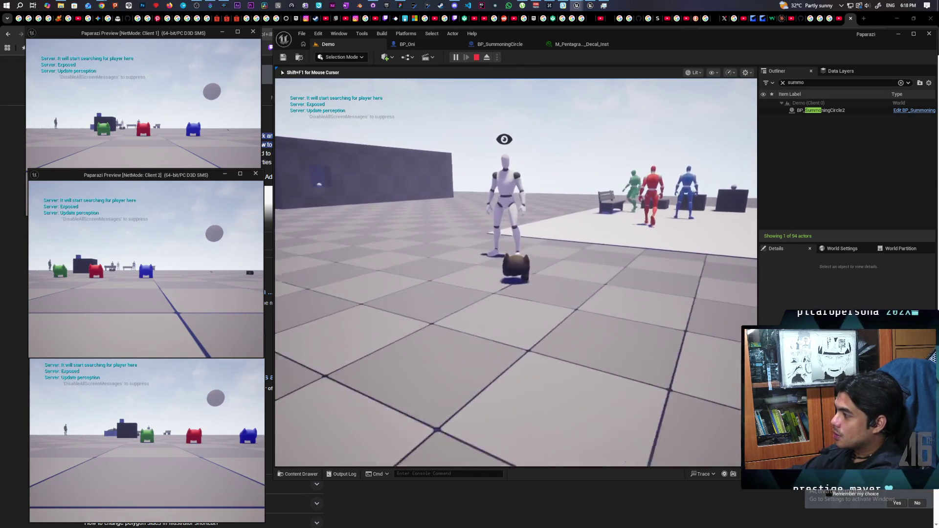
key("s")
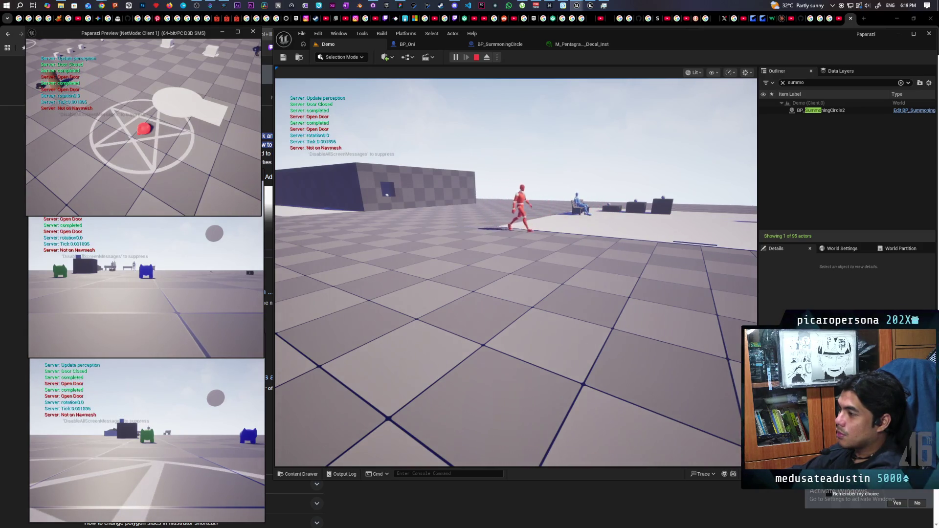
key("Escape")
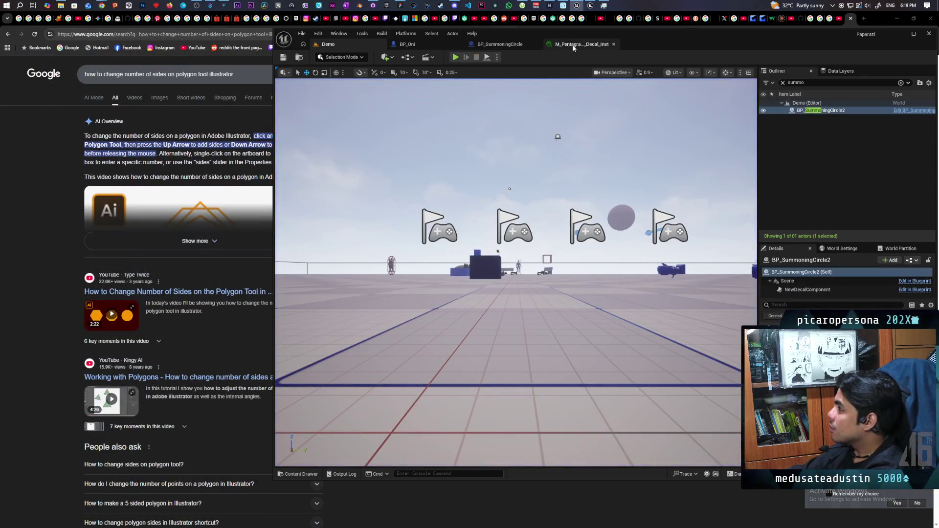
Review the M_Pentagra instance and BP_Oni, change BP_SummoningCircle's Interp Speed from 0.1, then return to Demo
left_click(504, 45)
left_click(583, 45)
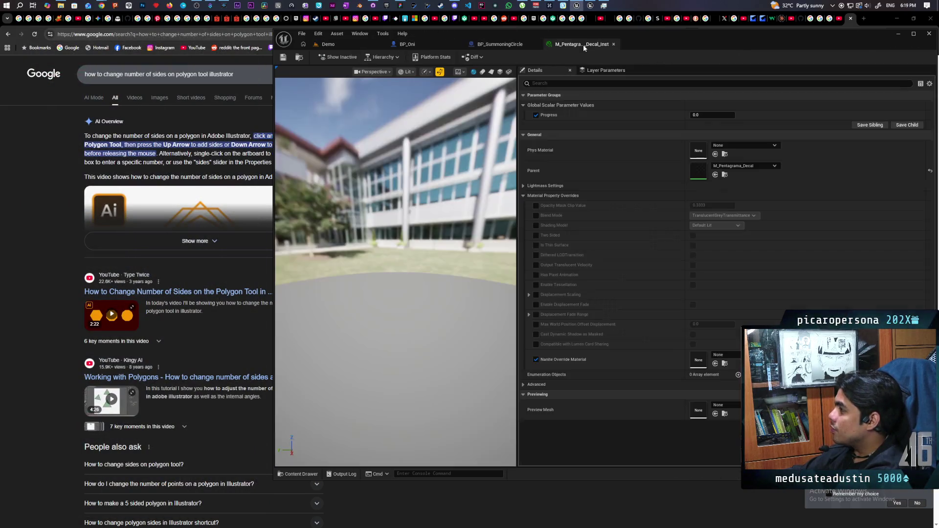
left_click(407, 44)
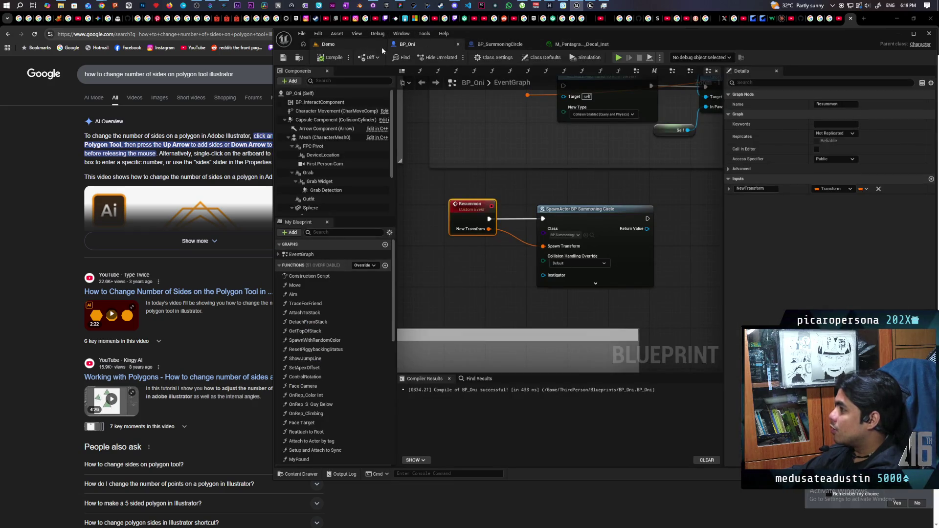
left_click(499, 45)
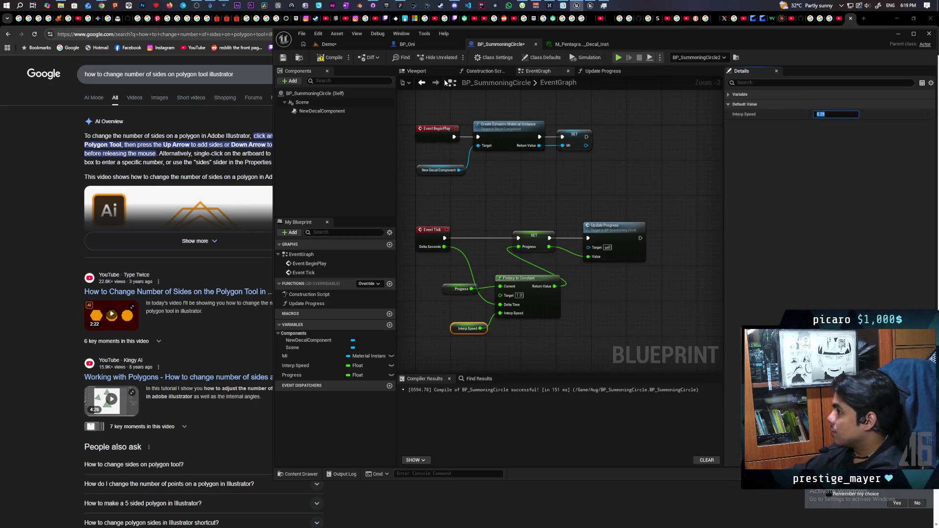
left_click(337, 45)
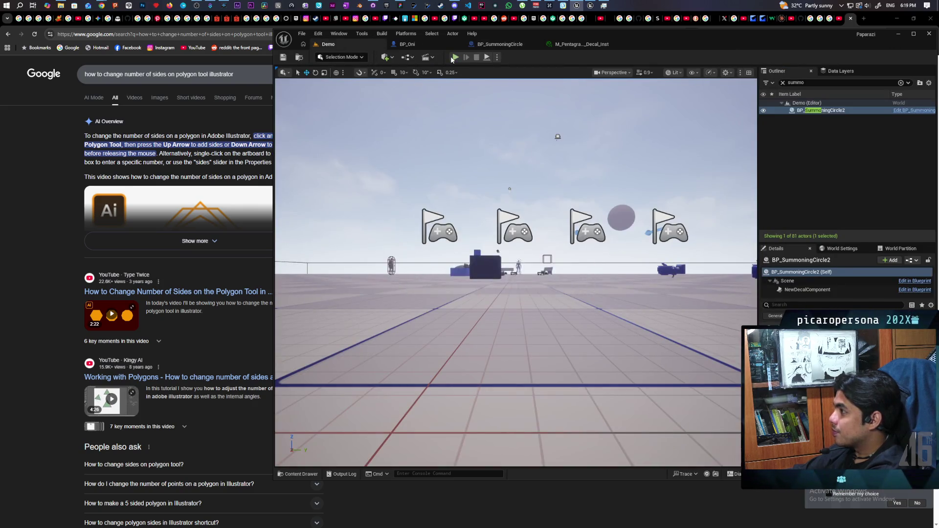
Launch a three-client Play session and walk the pawn across the floor, checking the Client 3 and Client 1 windows
key("alt+p")
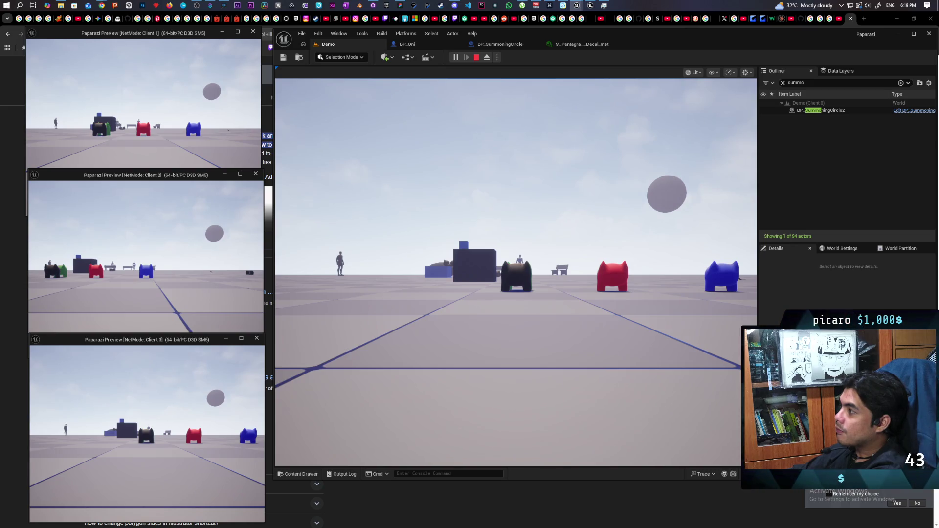
left_click(250, 411)
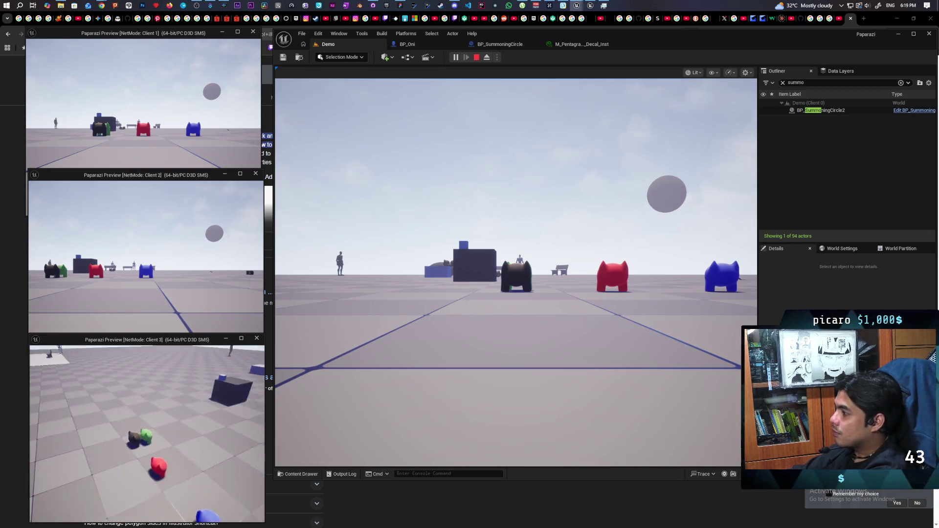
left_click(547, 359)
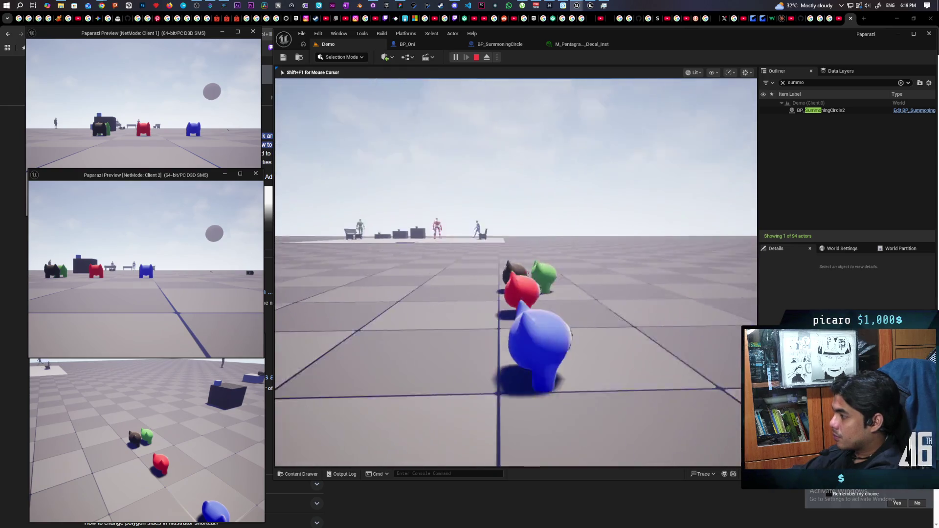
key("w")
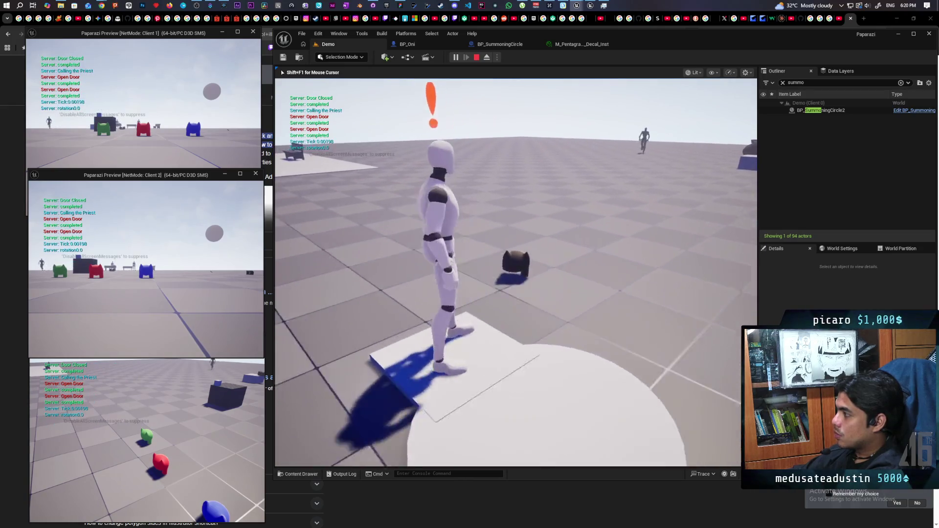
key("shift+F1")
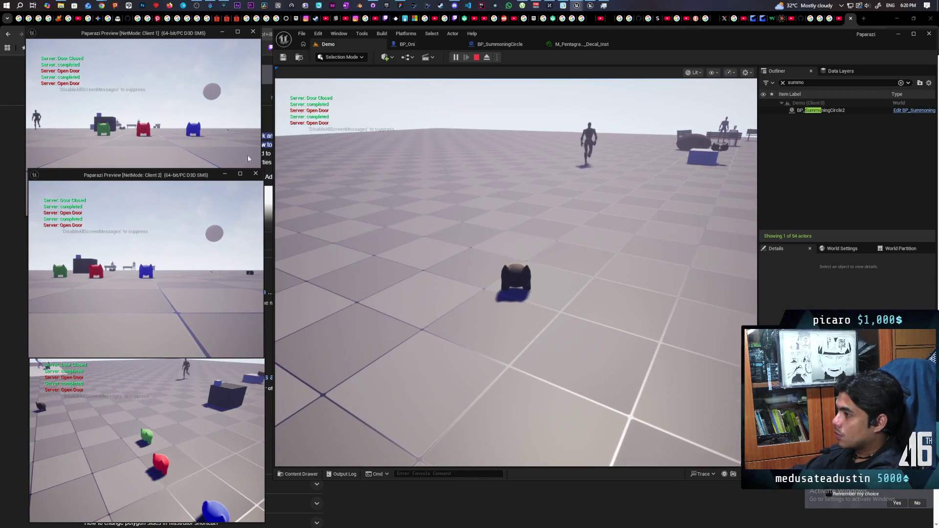
left_click(248, 156)
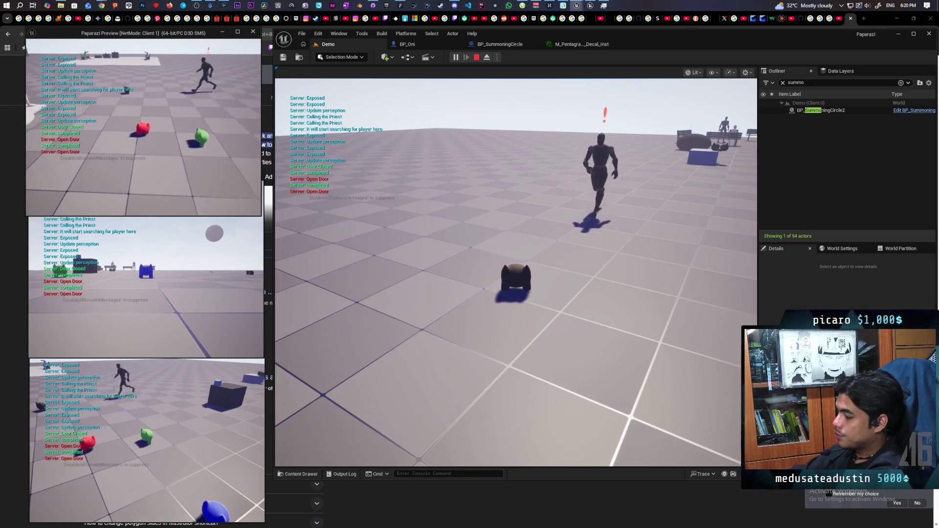
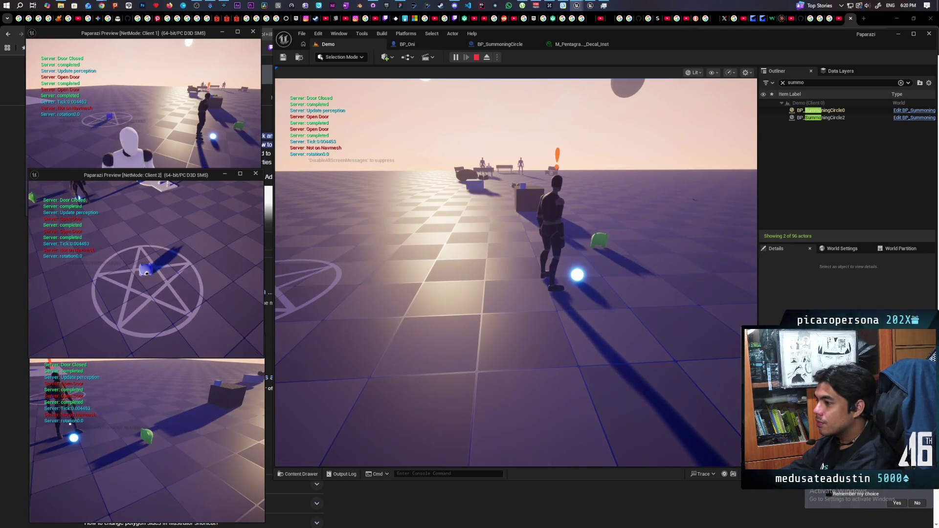
End the Play-in-Editor session and go back to BP_Oni's event graph
key("Escape")
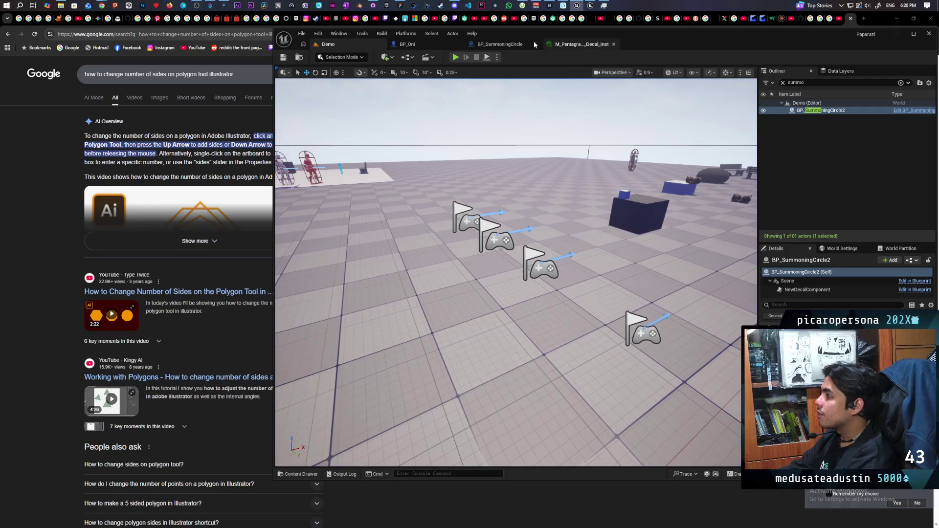
left_click(492, 45)
left_click(424, 45)
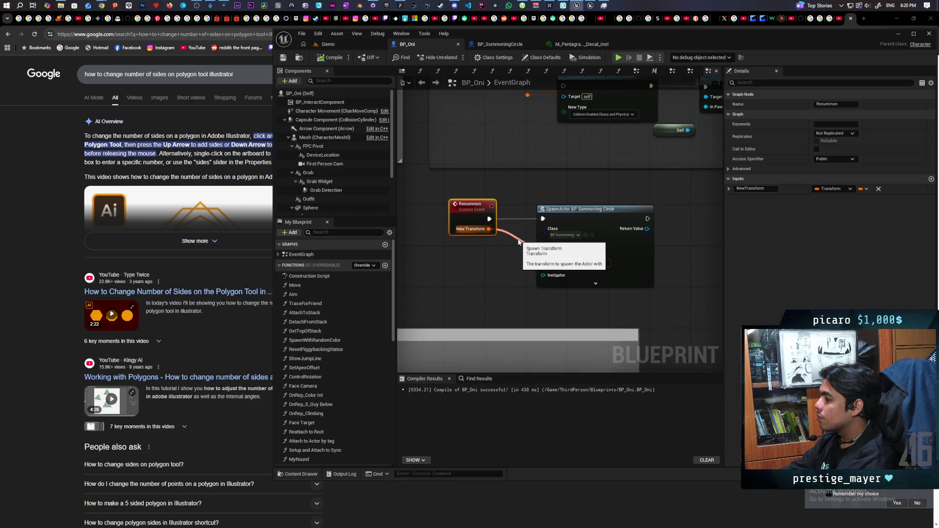
Wire New Transform into a new Break Transform node and shift the SpawnActor node right
left_click_drag(488, 229, 488, 260)
type("br")
key("Return")
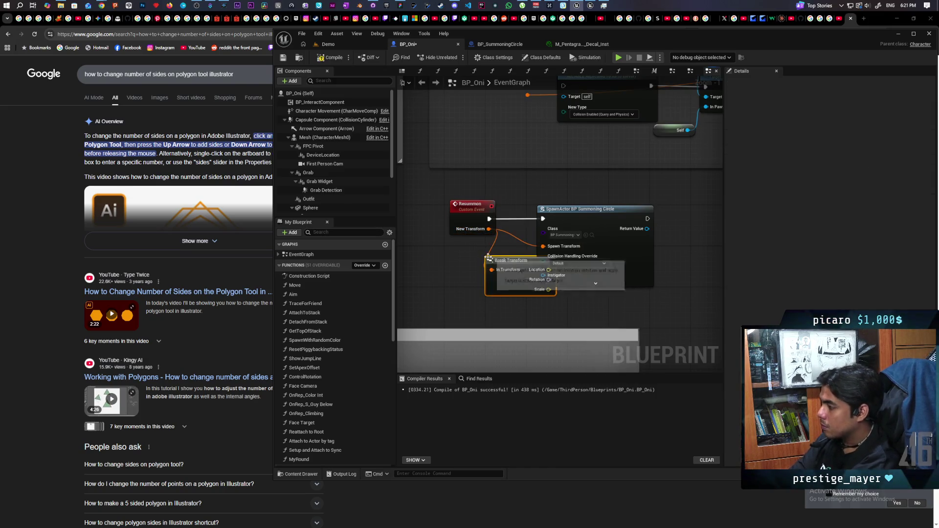
left_click_drag(609, 224, 654, 224)
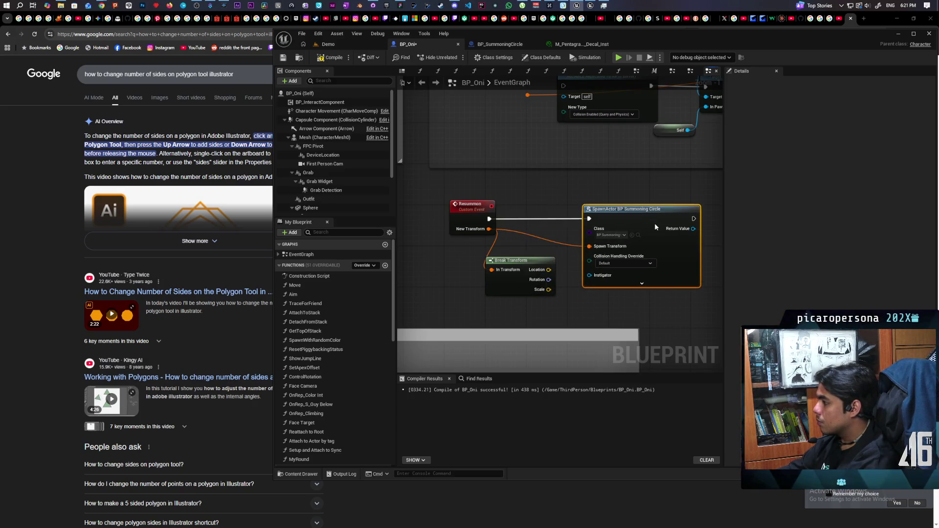
Split SpawnActor's Spawn Transform pin and connect Break Transform's Location to the spawn location
right_click(589, 246)
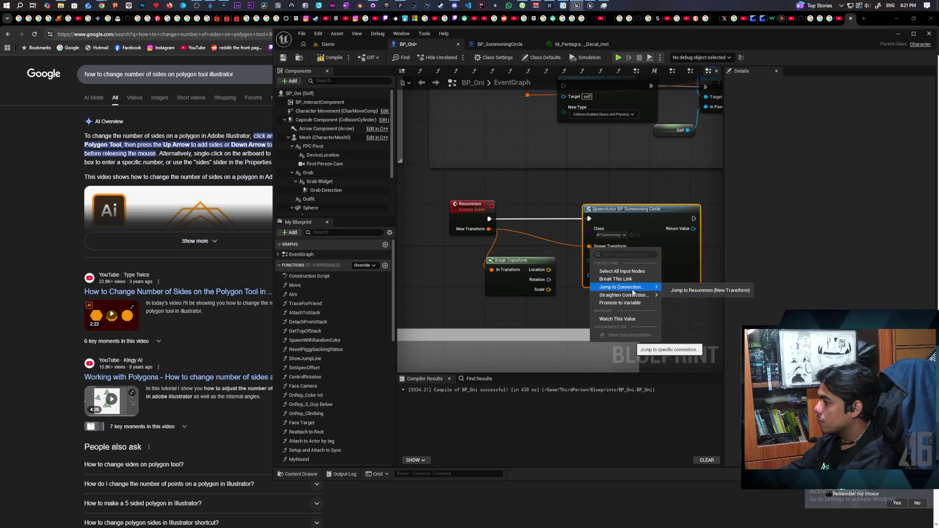
left_click(568, 239)
left_click(593, 249)
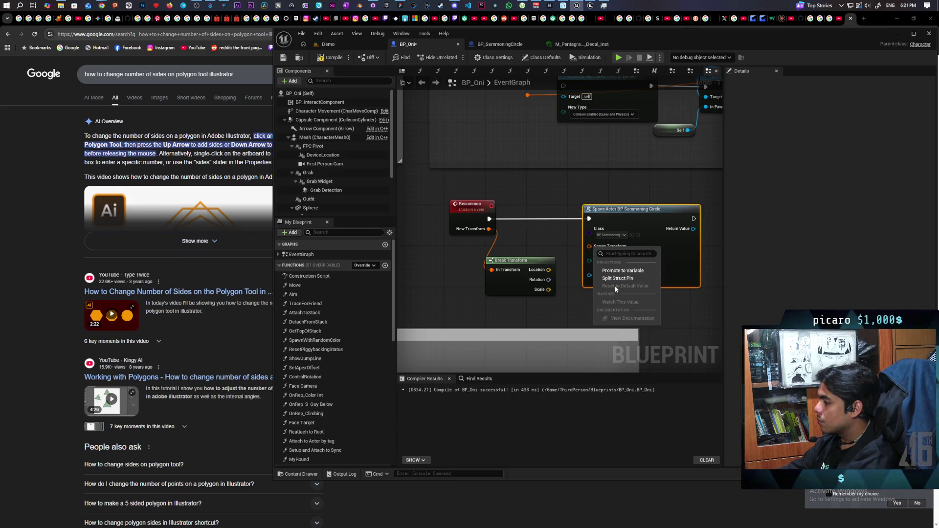
left_click_drag(590, 254, 590, 261)
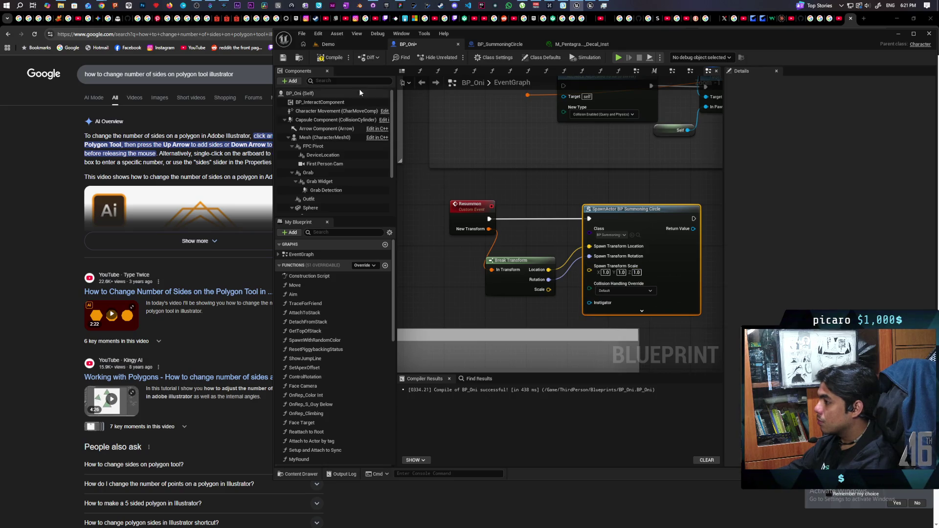
left_click_drag(548, 196, 486, 274)
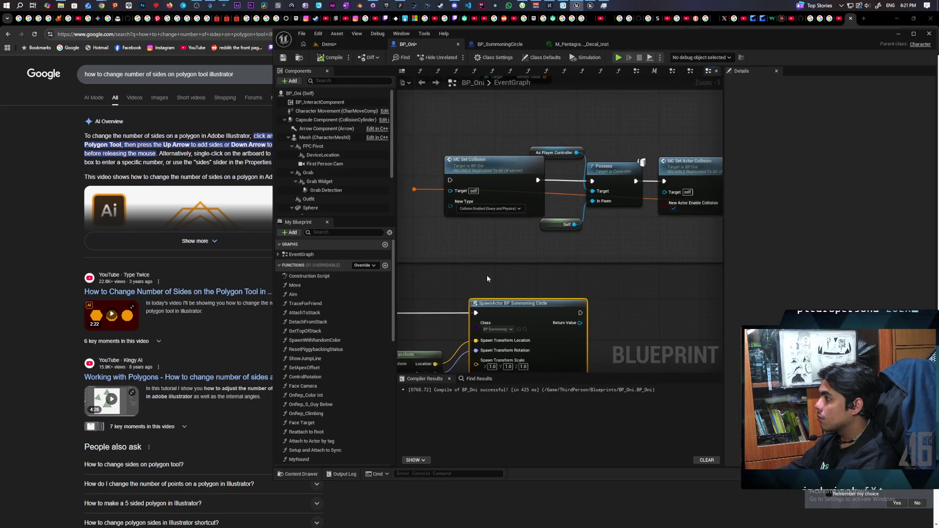